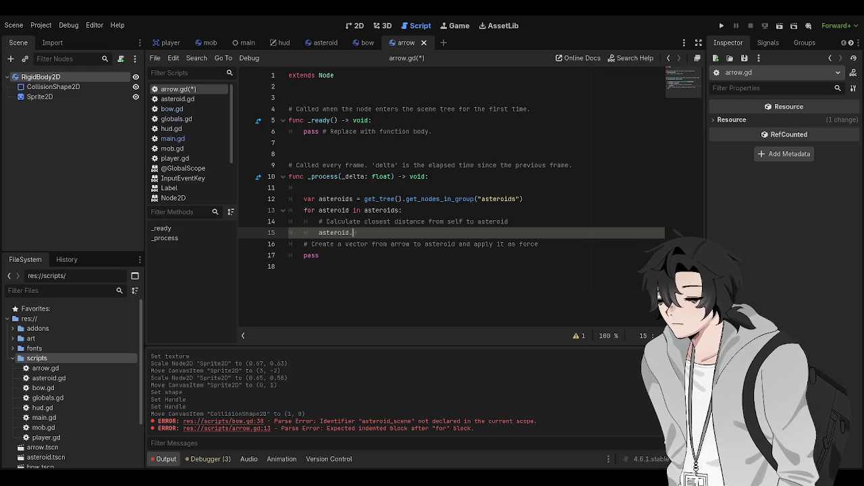
- Type asteroid.get_ on line 15, browse the method suggestions, then select the RigidBody2D root node
type("get_translation")
key("ctrl+BackSpace")
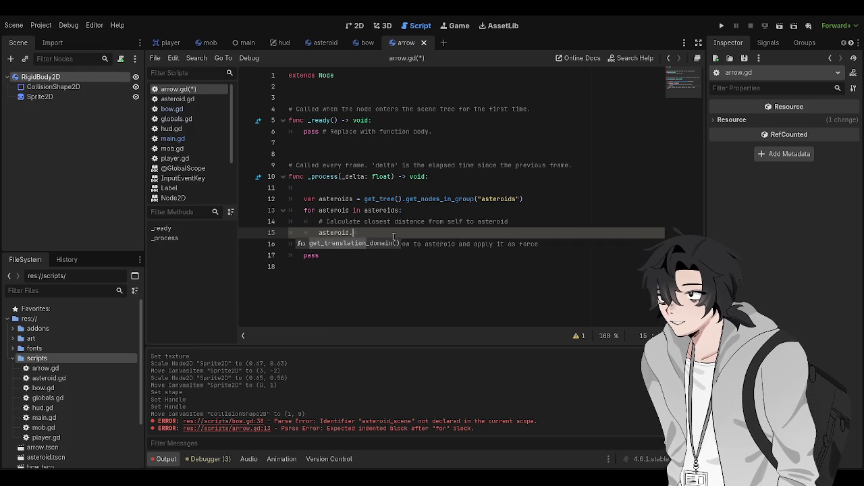
type("get_")
scroll(404, 278, "down", 4)
scroll(404, 279, "down", 4)
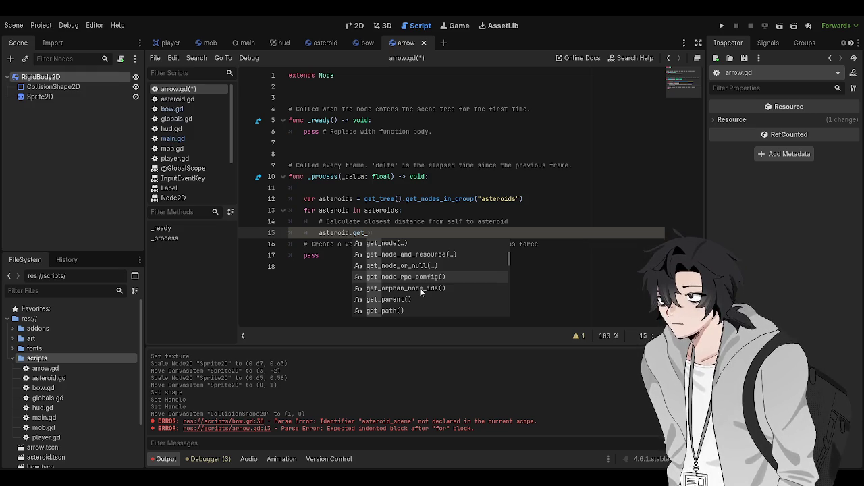
scroll(432, 291, "down", 4)
scroll(446, 283, "down", 10)
scroll(449, 280, "up", 10)
left_click(414, 164)
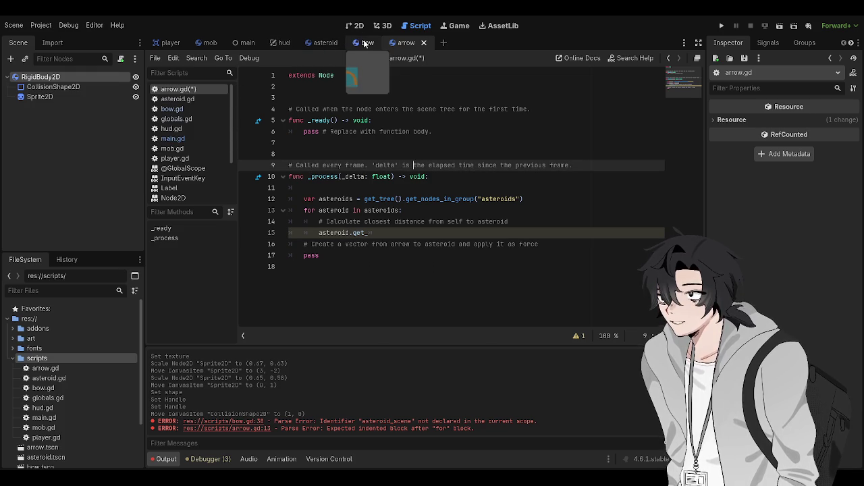
left_click(405, 43)
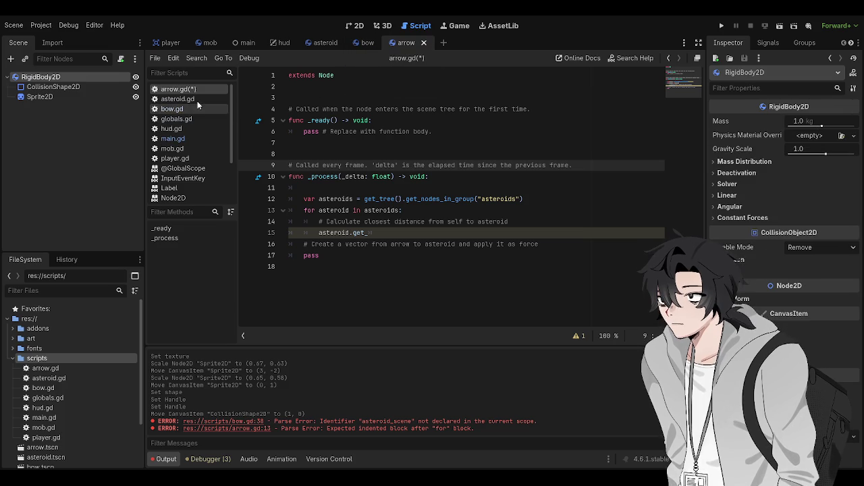
left_click(188, 139)
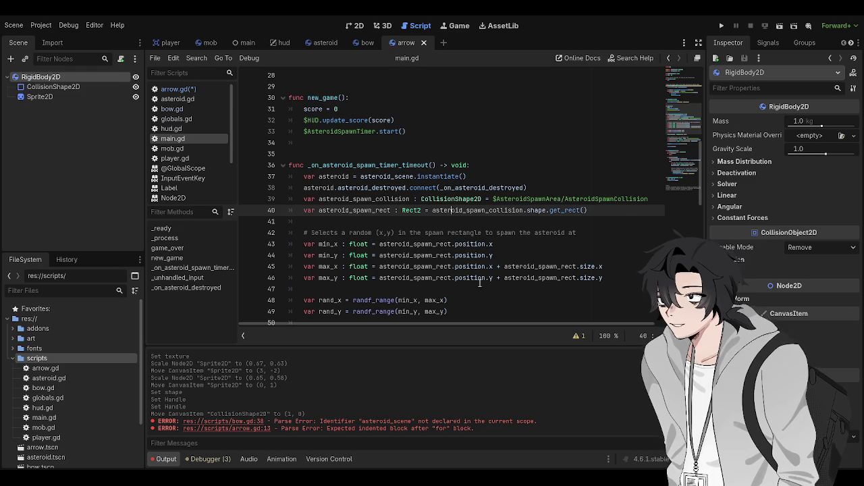
scroll(505, 226, "down", 3)
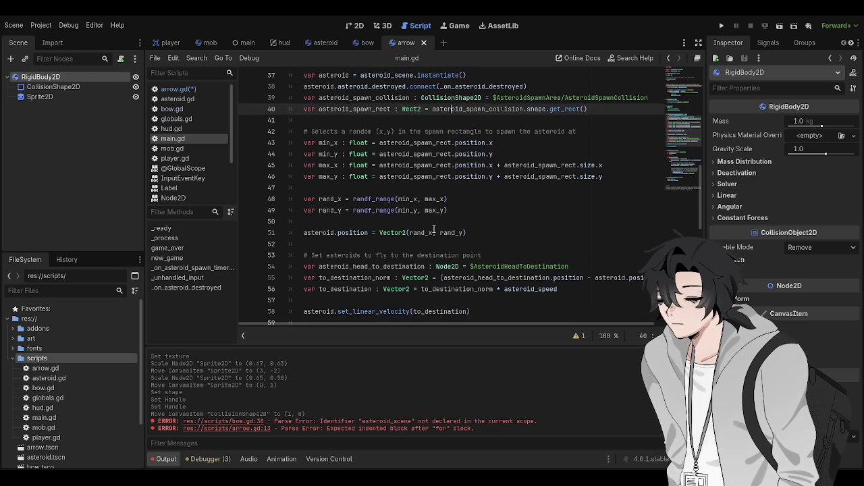
scroll(340, 216, "up", 2)
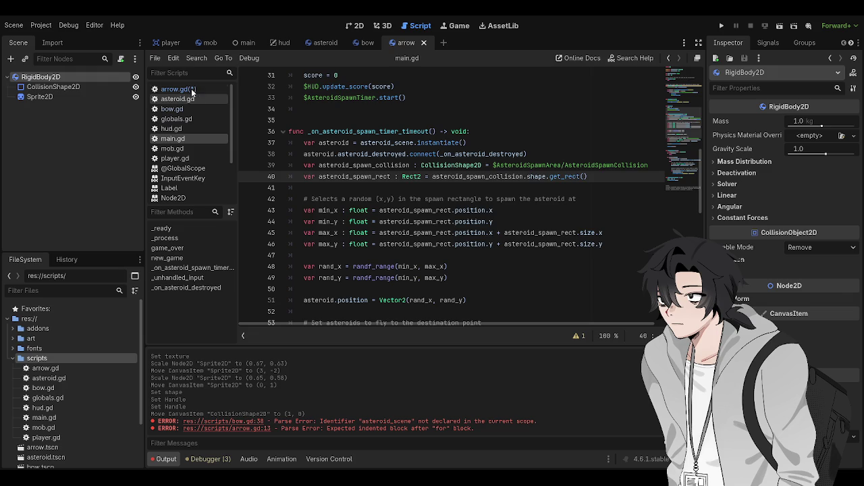
left_click(187, 92)
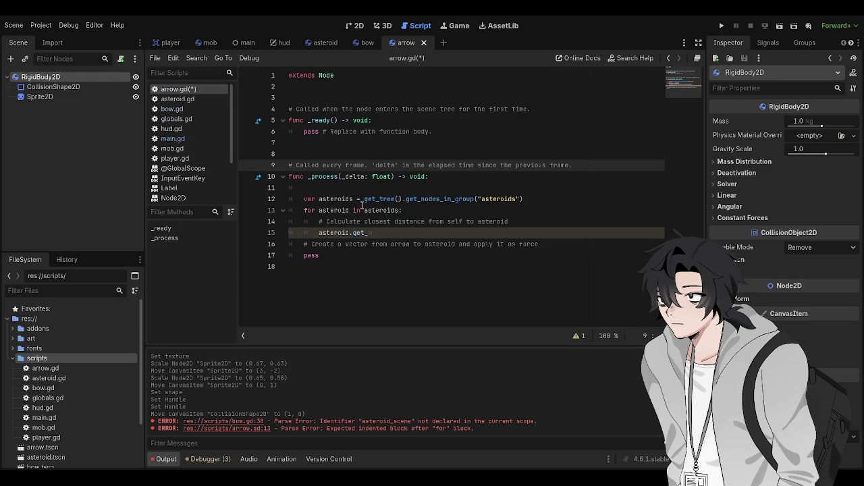
left_click(397, 210)
left_click(360, 222)
left_click(354, 202)
left_click(350, 209)
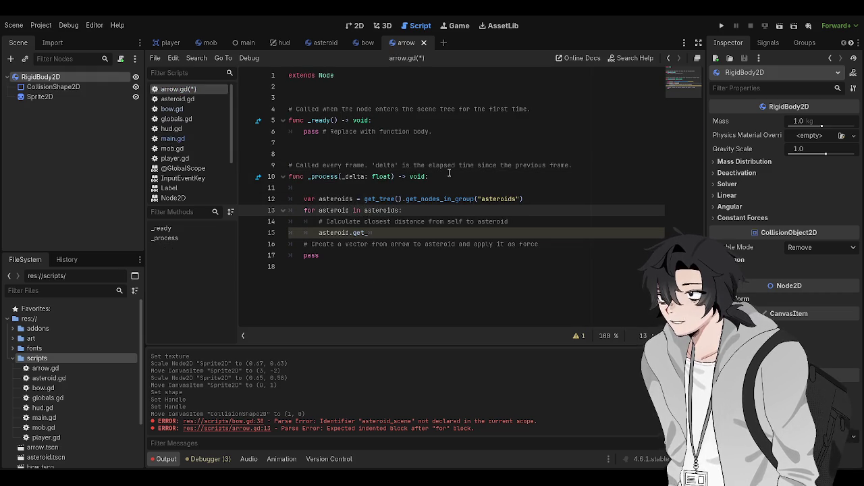
type(":")
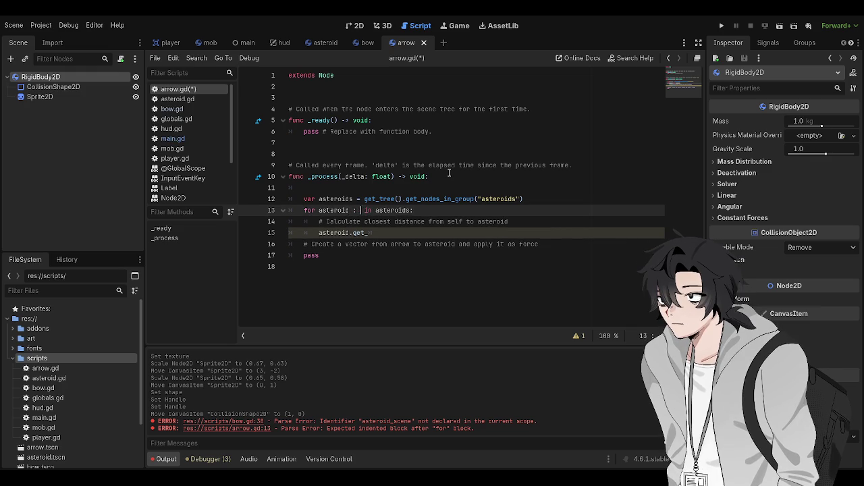
type(" Ridg")
- Type the loop variable as RigidBody2D and change line 15 to 'asteroid.position ='
key("Return")
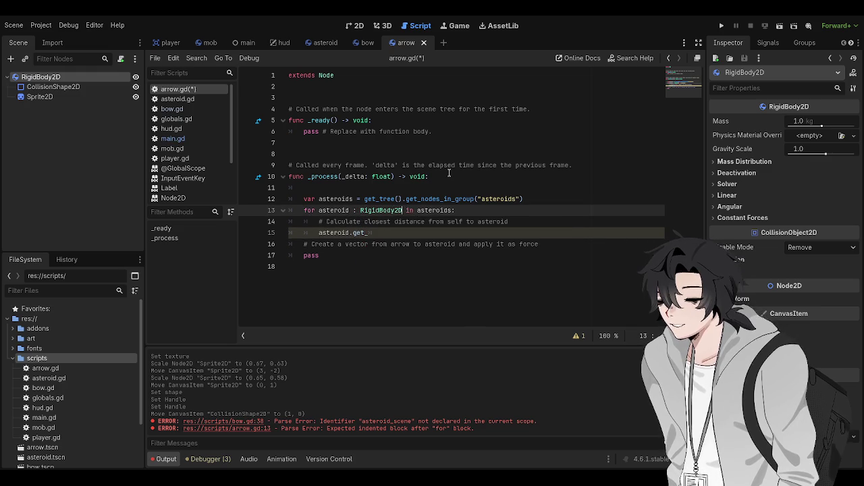
key("Down")
key("Down")
key("BackSpace")
key("BackSpace")
key("BackSpace")
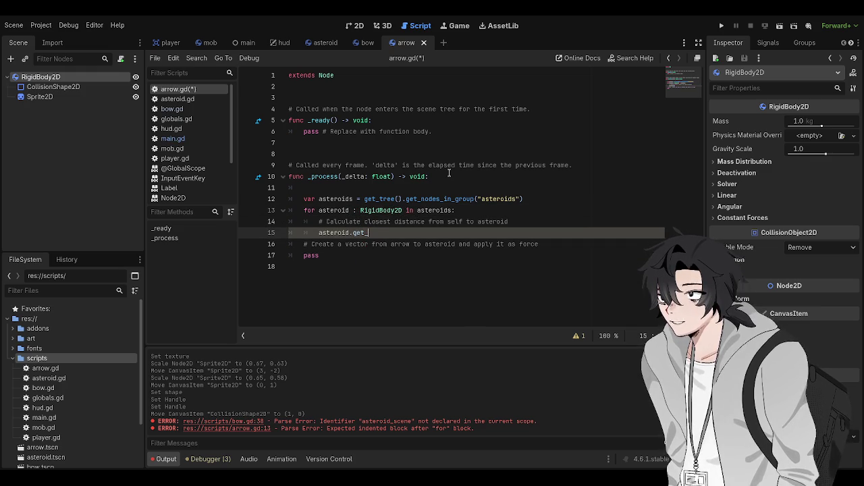
key("BackSpace")
type("position =")
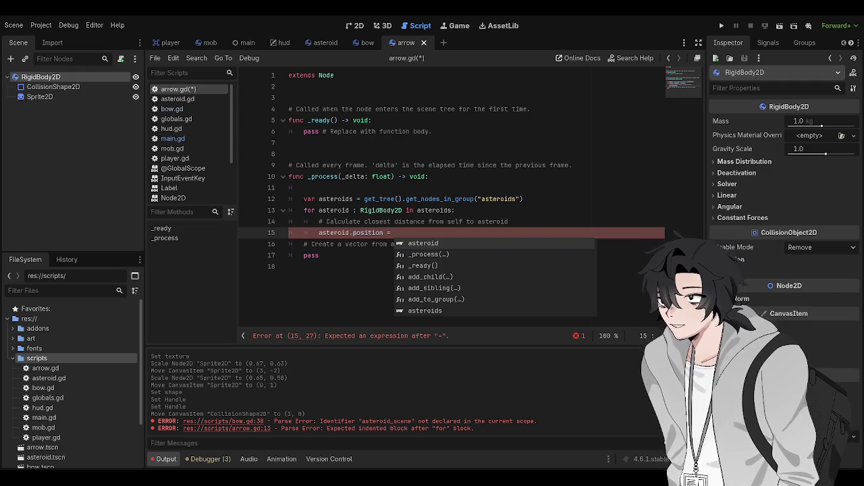
key("Escape")
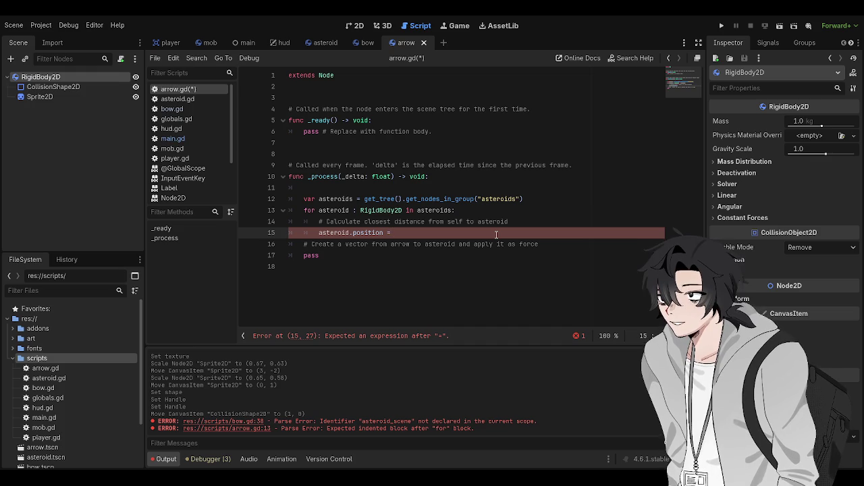
- Rewrite line 15 as 'var asteroid_position =' and save arrow.gd
key("BackSpace")
key("BackSpace")
key("BackSpace")
type("va")
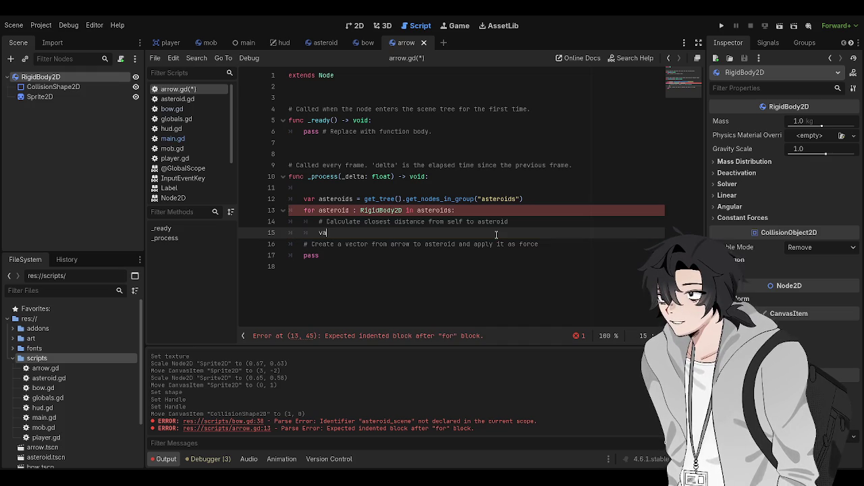
type("r asteroid")
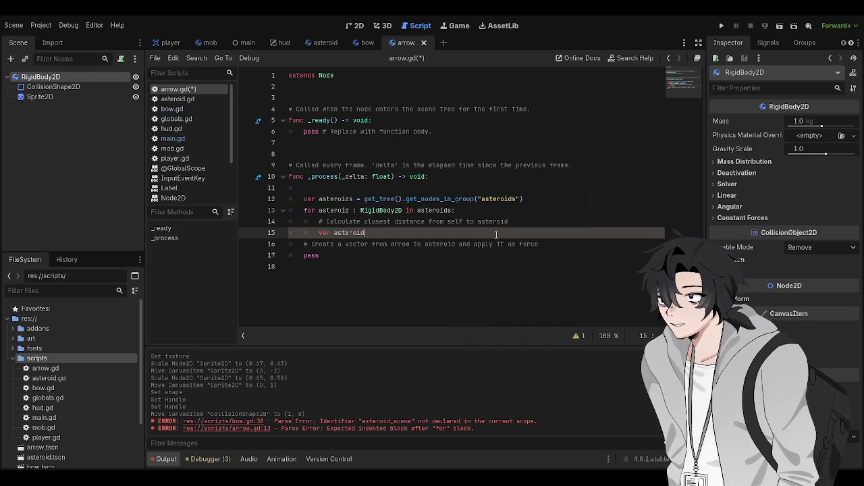
type("_position =")
key("ctrl+s")
type("asteroid")
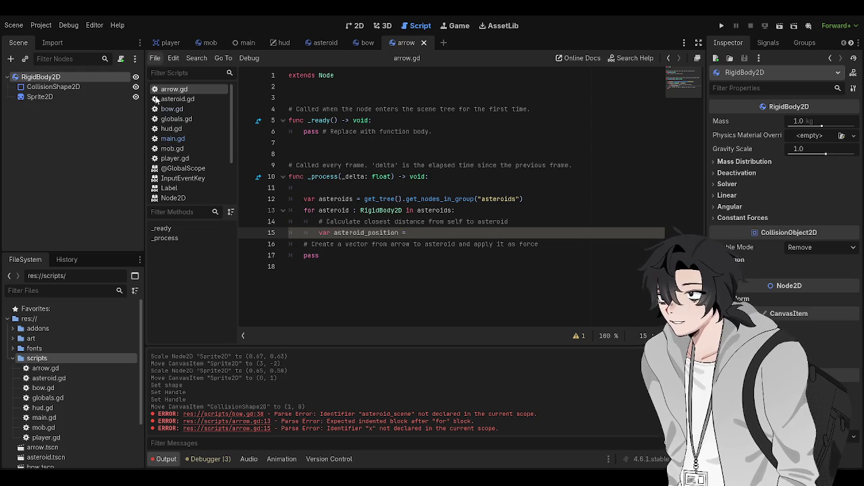
- Select the asteroid position and destination lines 51–57 in main.gd
left_click(173, 139)
scroll(449, 177, "down", 3)
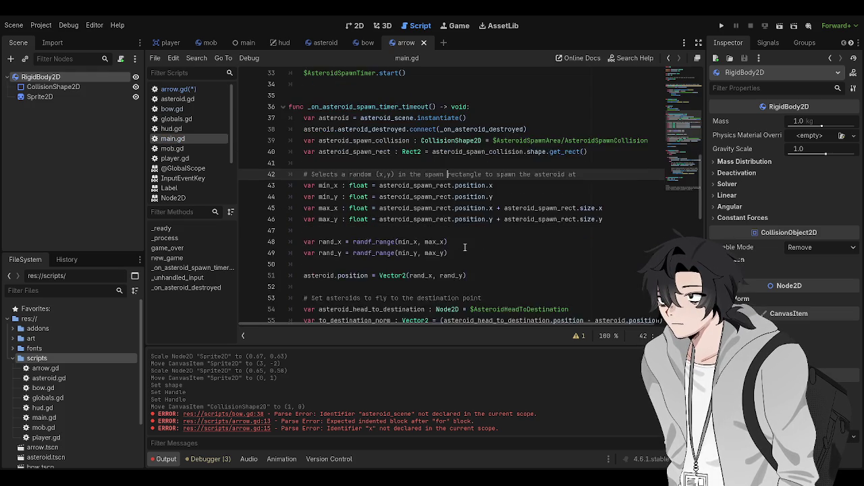
left_click(404, 233)
left_click_drag(601, 266, 291, 199)
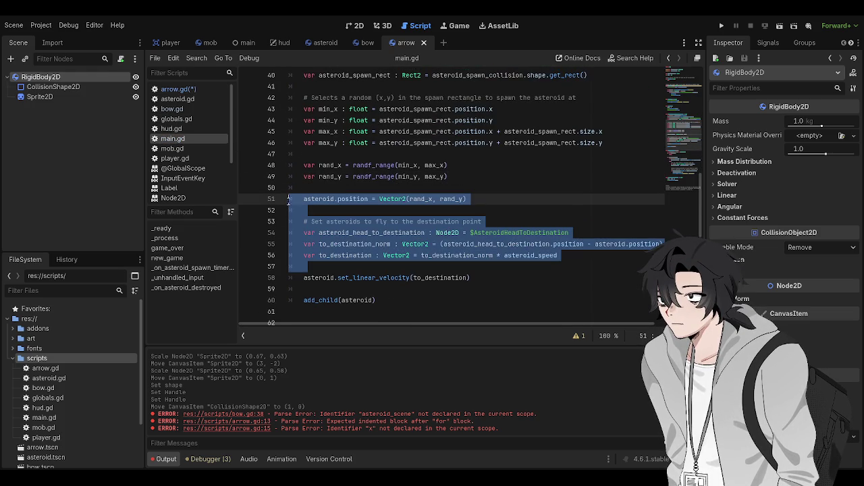
- Paste the copied position and destination lines below line 15 in arrow.gd
left_click(174, 89)
left_click(412, 222)
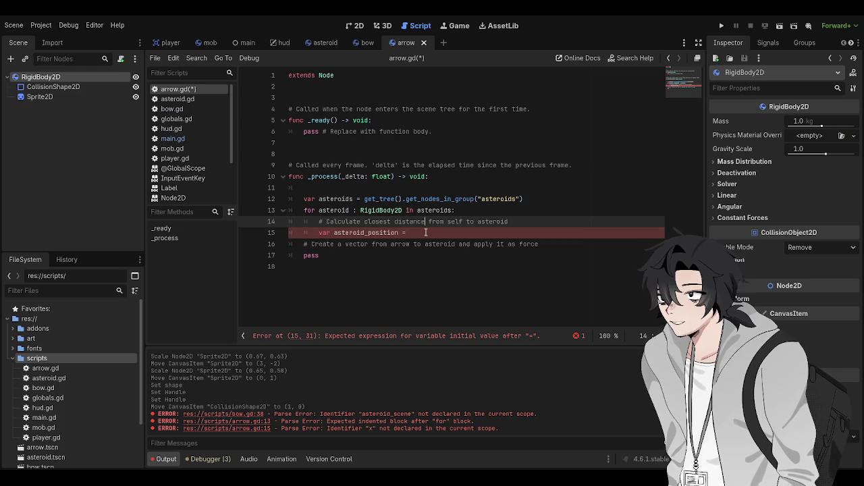
left_click(425, 232)
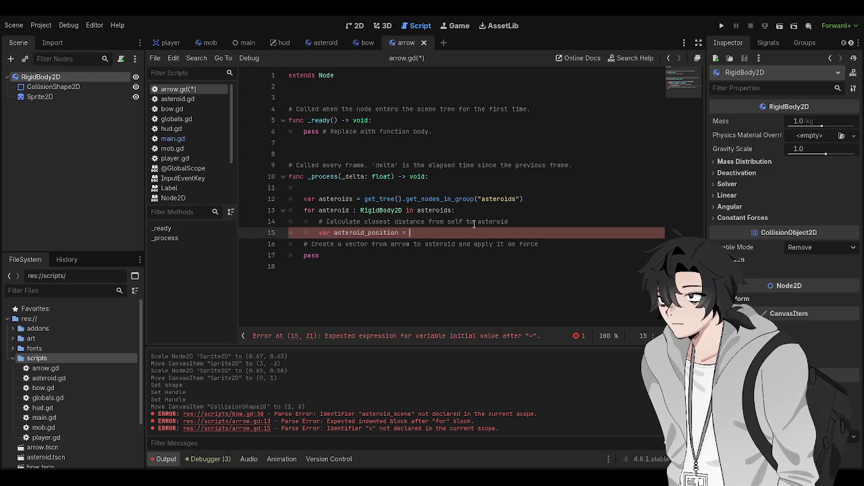
key("Return")
key("ctrl+v")
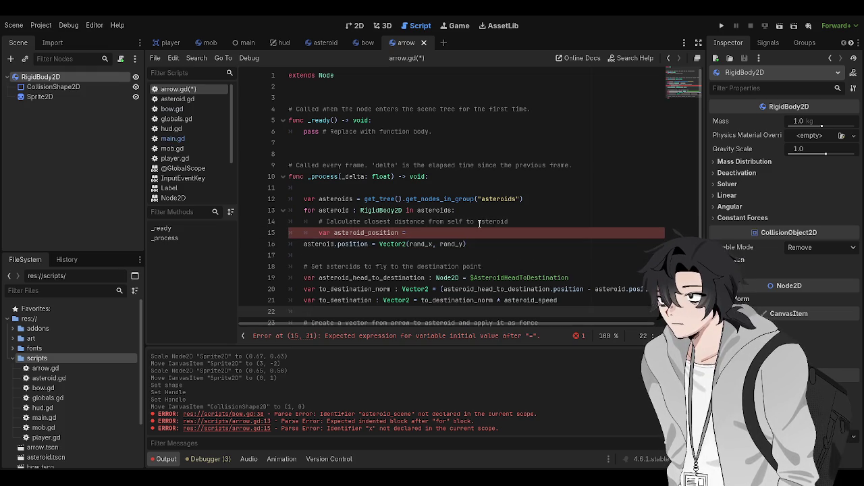
- Rename the line 15 declaration from asteroid_position to 'current_position ='
scroll(466, 230, "down", 1)
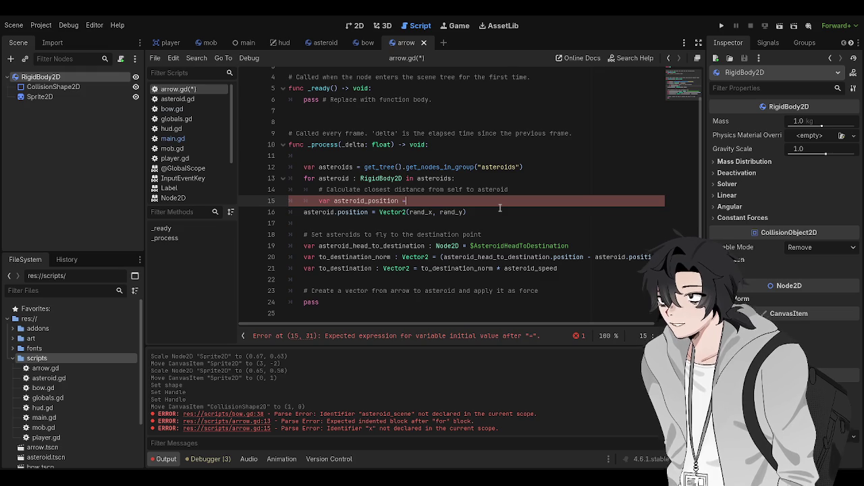
key("ctrl+BackSpace")
key("ctrl+BackSpace")
type("current")
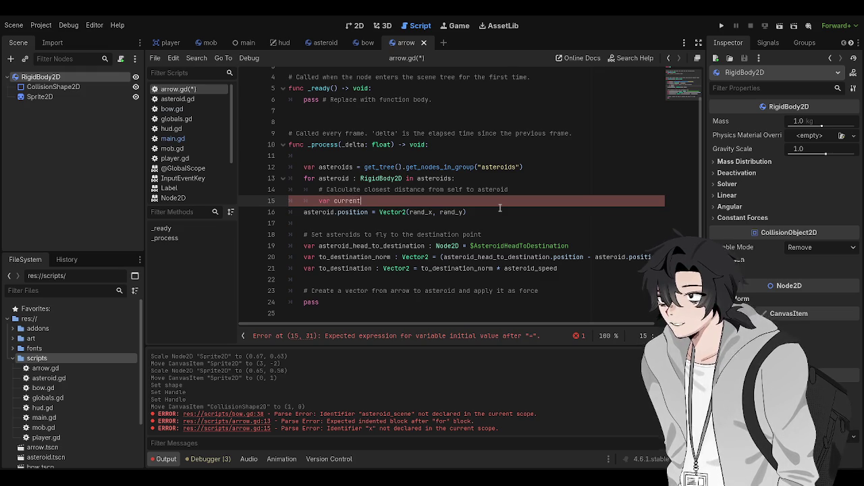
type("_position =")
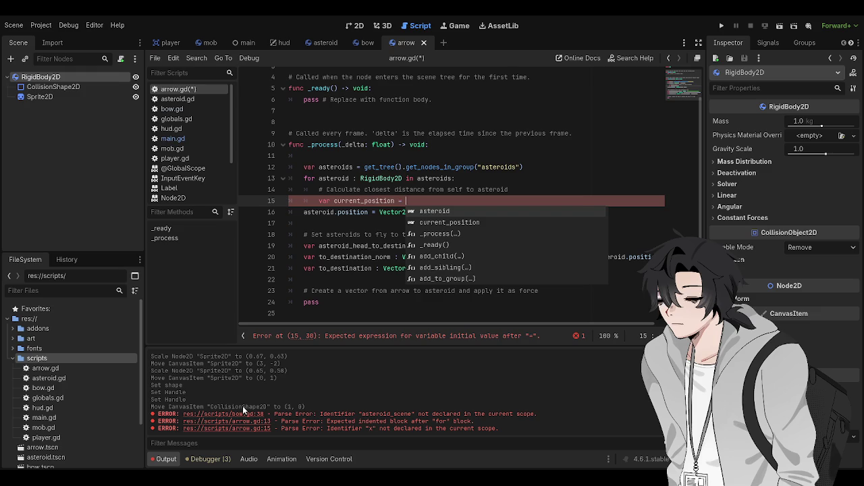
- Dismiss the code suggestions by clicking empty line 22, leaving line 15 as 'var current_position ='
left_click(337, 280)
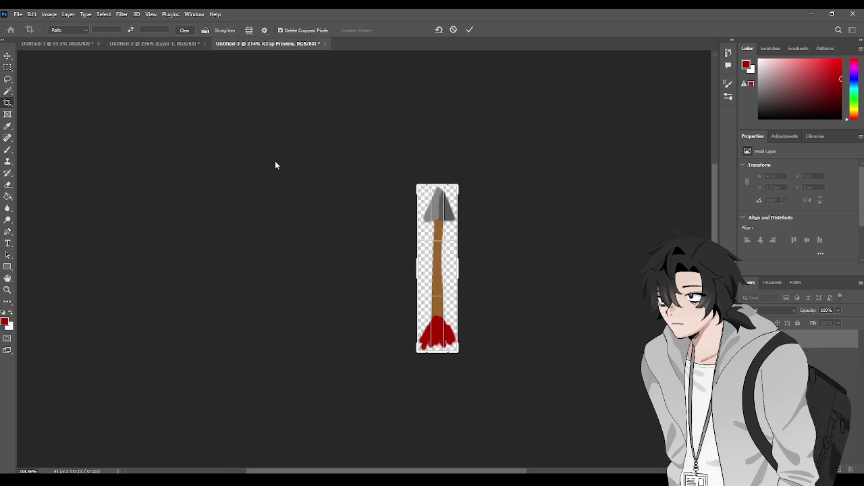
- Commit the arrow sprite crop, create a 200×200 px white document, and pick the Brush tool
key("Return")
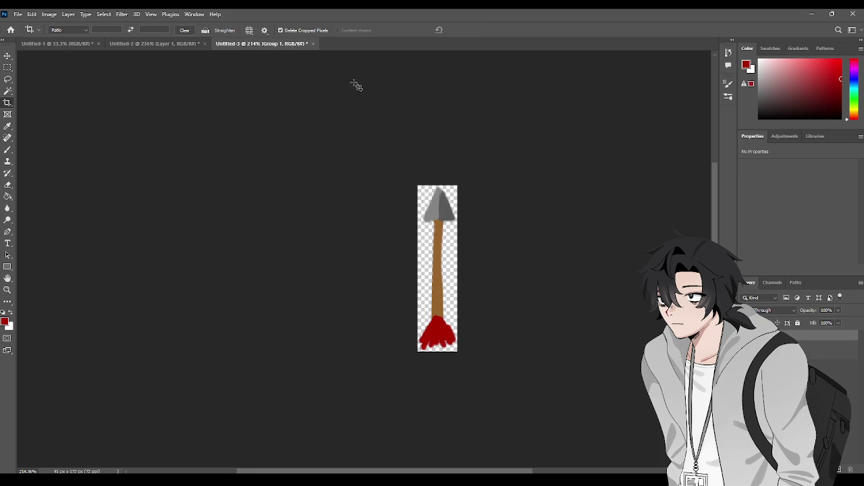
key("ctrl+alt+n")
left_click(357, 43)
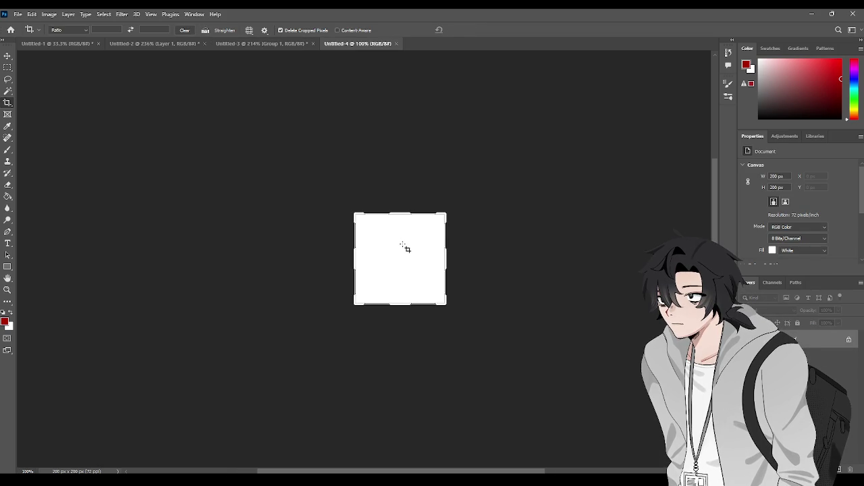
scroll(406, 249, "up", 3)
key("b")
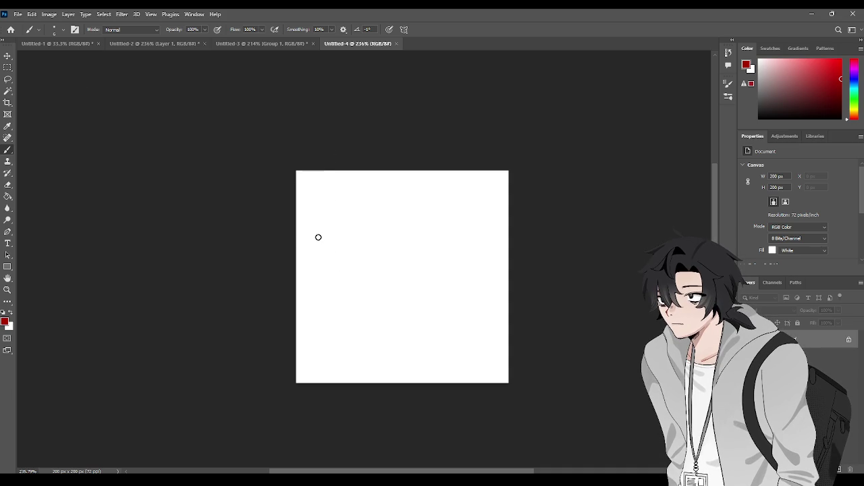
- Paint red T and E letters plus the letter shapes and loop beneath them
mouse_move(304, 222)
left_mouse_down()
mouse_move(306, 245)
mouse_move(338, 241)
left_mouse_up()
mouse_move(305, 224)
left_mouse_down()
mouse_move(349, 215)
mouse_move(347, 285)
mouse_move(328, 240)
left_mouse_up()
mouse_move(374, 215)
left_mouse_down()
mouse_move(385, 285)
mouse_move(417, 274)
mouse_move(398, 267)
mouse_move(403, 247)
mouse_move(393, 233)
mouse_move(408, 230)
mouse_move(399, 223)
mouse_move(408, 210)
mouse_move(391, 189)
mouse_move(403, 177)
mouse_move(372, 190)
mouse_move(377, 218)
left_mouse_up()
left_click_drag(316, 315, 326, 349)
mouse_move(317, 312)
left_mouse_down()
mouse_move(358, 326)
mouse_move(367, 344)
mouse_move(346, 340)
mouse_move(330, 349)
mouse_move(349, 314)
mouse_move(331, 323)
left_mouse_up()
mouse_move(348, 363)
left_mouse_down()
mouse_move(340, 367)
mouse_move(340, 353)
mouse_move(321, 380)
mouse_move(356, 362)
mouse_move(366, 378)
left_mouse_up()
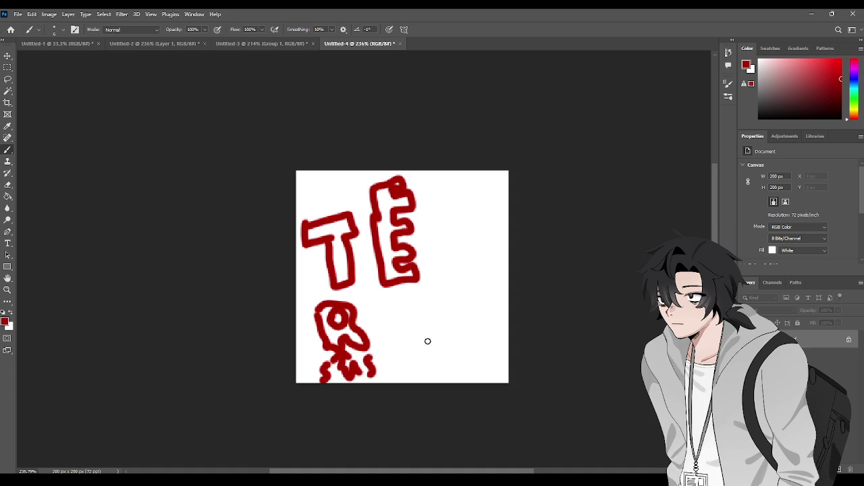
- Add a hooked curve, a small arrow with a scribbled word, and turn the loop into a B
left_click_drag(397, 331, 390, 315)
mouse_move(402, 345)
left_mouse_down()
mouse_move(389, 312)
mouse_move(418, 320)
mouse_move(436, 341)
mouse_move(424, 355)
mouse_move(404, 348)
mouse_move(403, 336)
left_mouse_up()
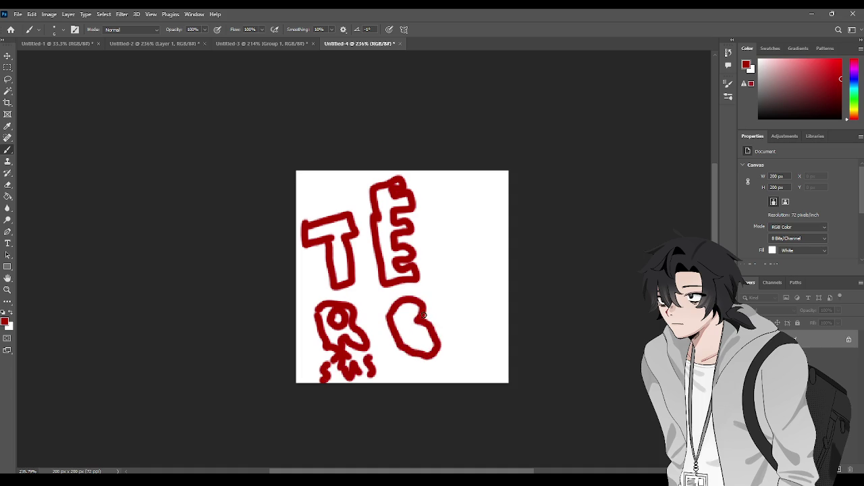
mouse_move(470, 293)
left_mouse_down()
mouse_move(454, 308)
mouse_move(466, 316)
left_mouse_up()
left_click_drag(452, 284, 451, 312)
mouse_move(476, 265)
left_mouse_down()
mouse_move(471, 277)
mouse_move(487, 267)
mouse_move(499, 287)
mouse_move(506, 266)
left_mouse_up()
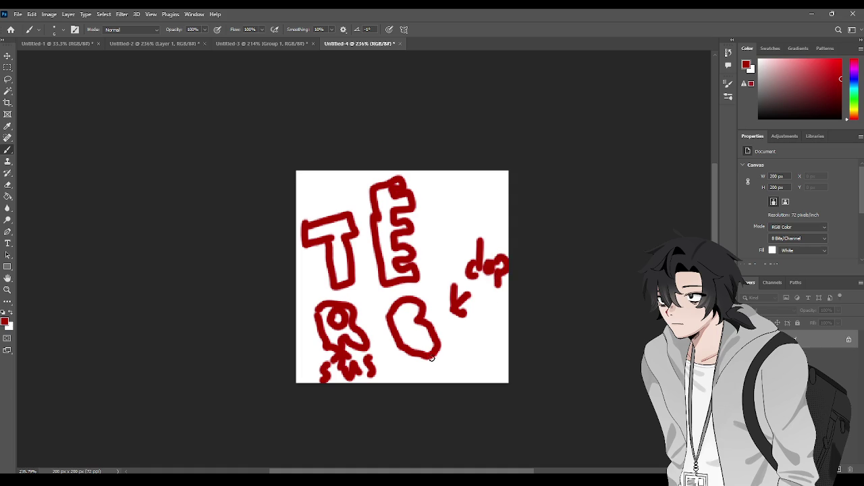
left_click_drag(401, 331, 416, 320)
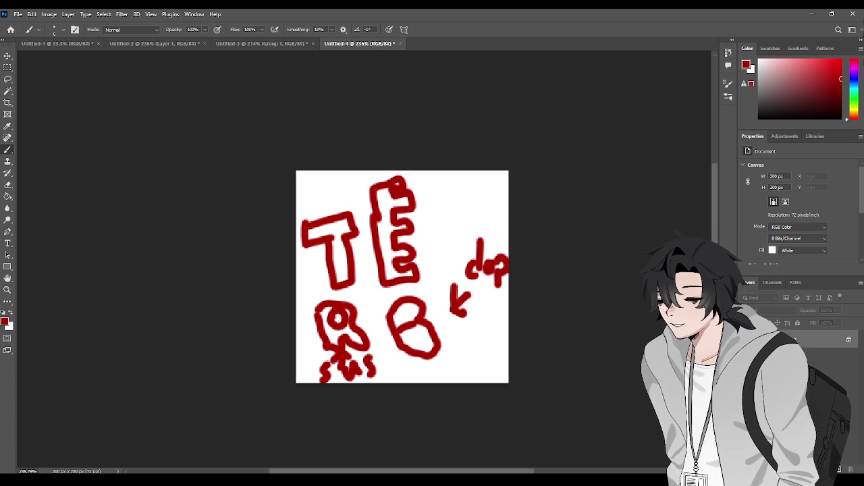
- Minimize Photoshop to bring arrow.gd back in Godot
left_click(811, 14)
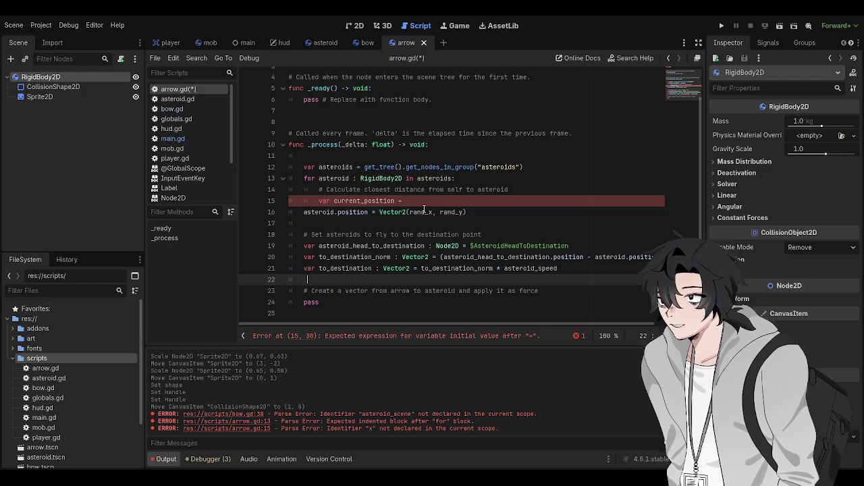
left_click(424, 212)
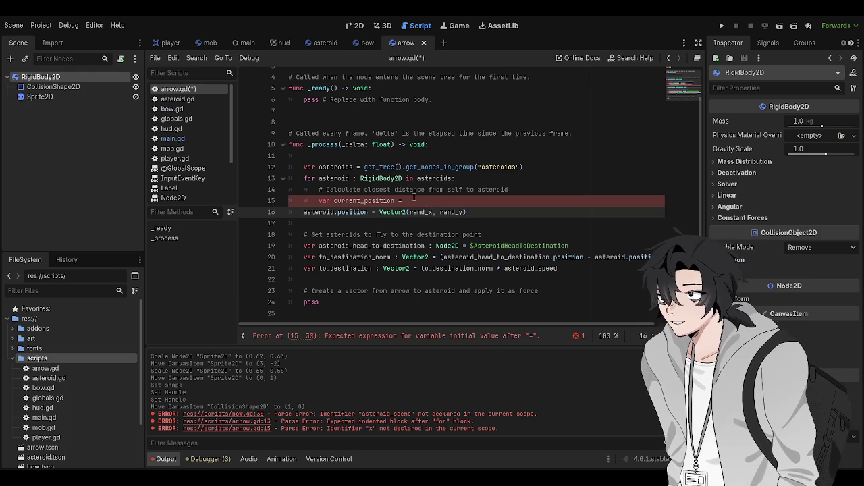
left_click(412, 198)
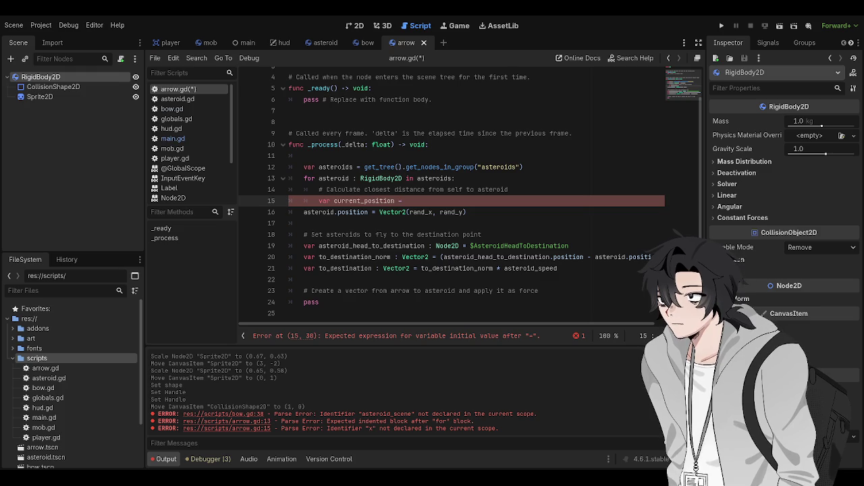
- Try this.position and position as line 15's value, then erase them
type("this.position")
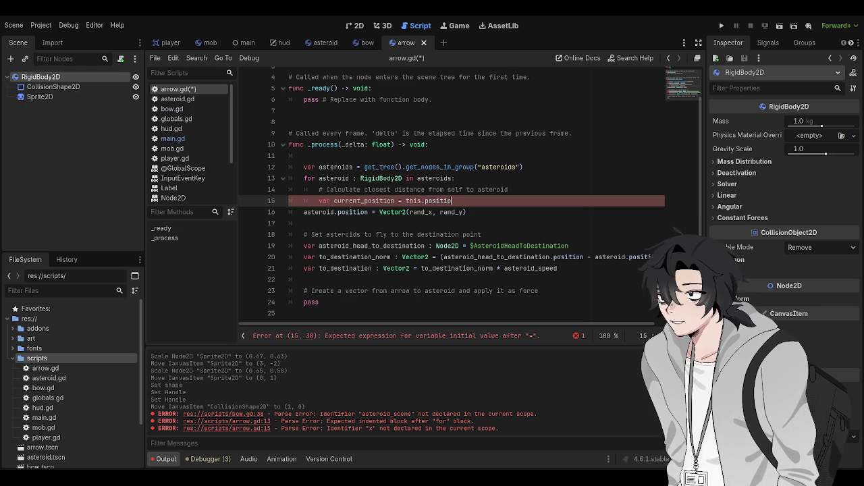
key("BackSpace")
key("BackSpace")
key("BackSpace")
type("position")
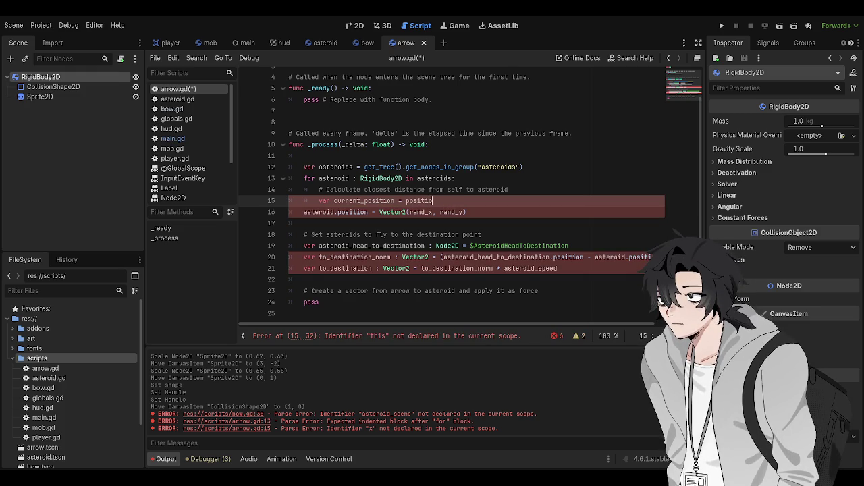
key("BackSpace")
key("BackSpace")
key("BackSpace")
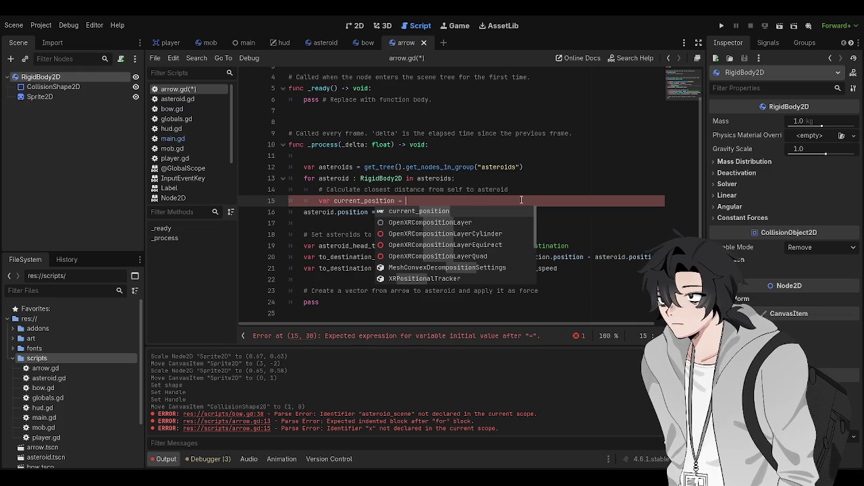
key("Escape")
- Replace the current_position declaration on line 15 with $RigidBody2D.position
key("ctrl+BackSpace")
key("ctrl+BackSpace")
key("ctrl+BackSpace")
type("position")
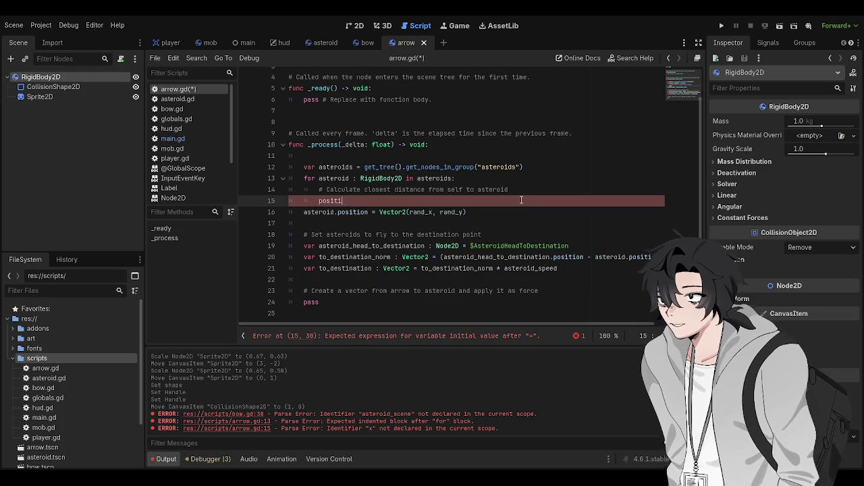
key("ctrl+BackSpace")
type("$Rgi")
key("BackSpace")
key("BackSpace")
type("igidBod")
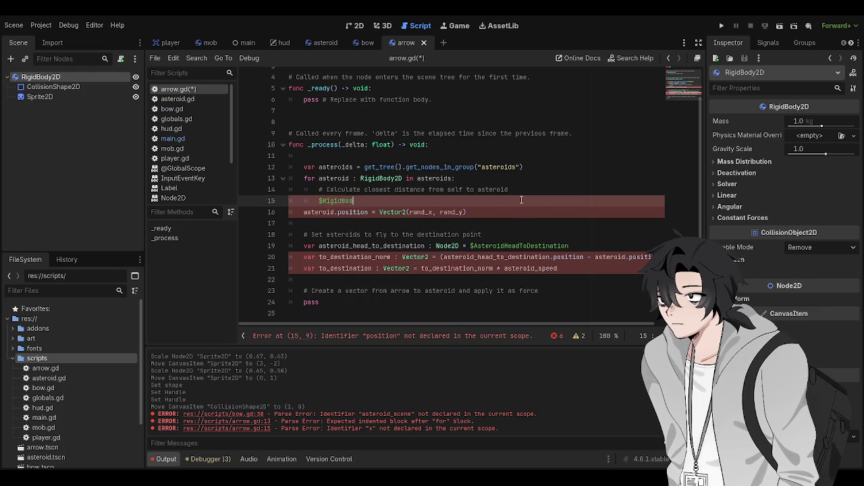
type("y2D.position")
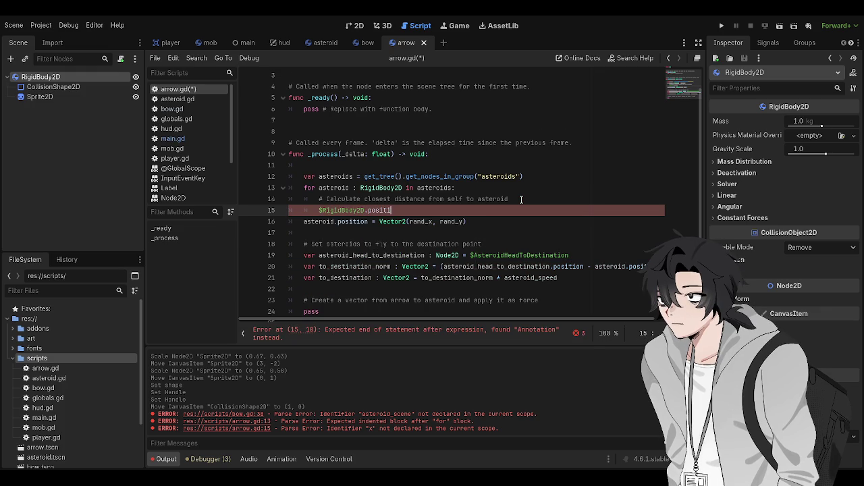
left_click(337, 165)
- Review how asteroid.position is used near line 51 of main.gd, then return to arrow.gd
left_click(172, 138)
scroll(473, 216, "up", 3)
scroll(446, 250, "up", 1)
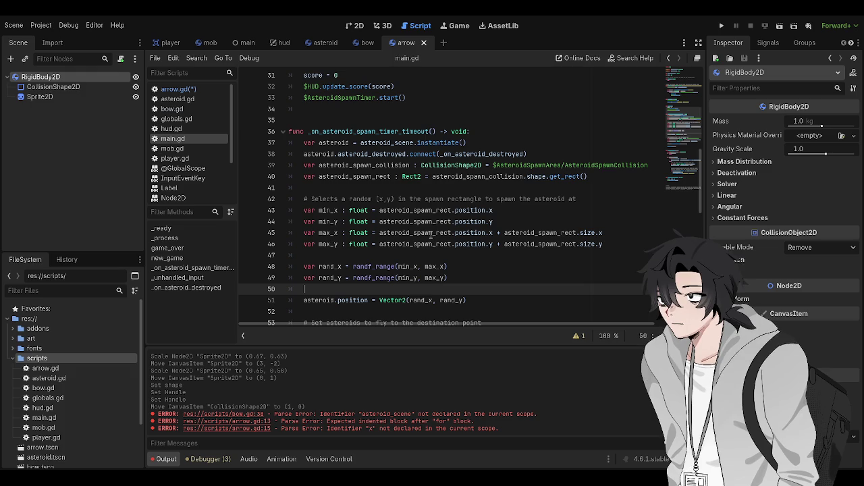
scroll(427, 249, "down", 3)
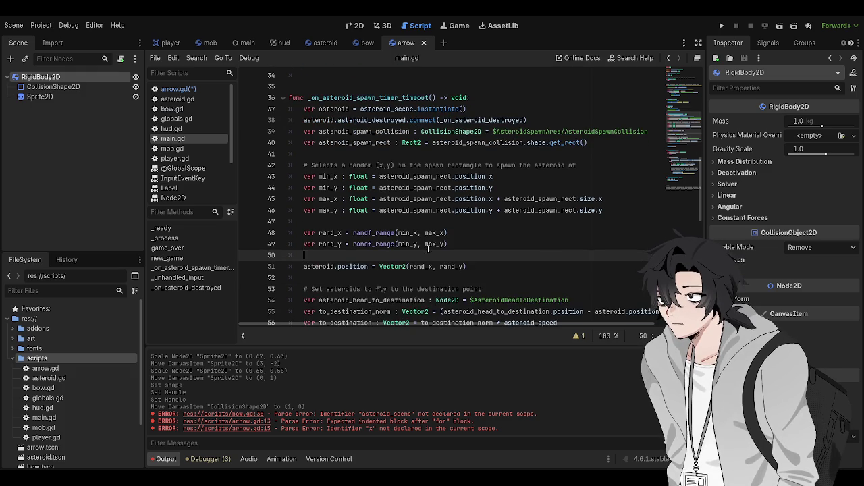
double_click(352, 266)
left_click(408, 189)
scroll(408, 189, "down", 3)
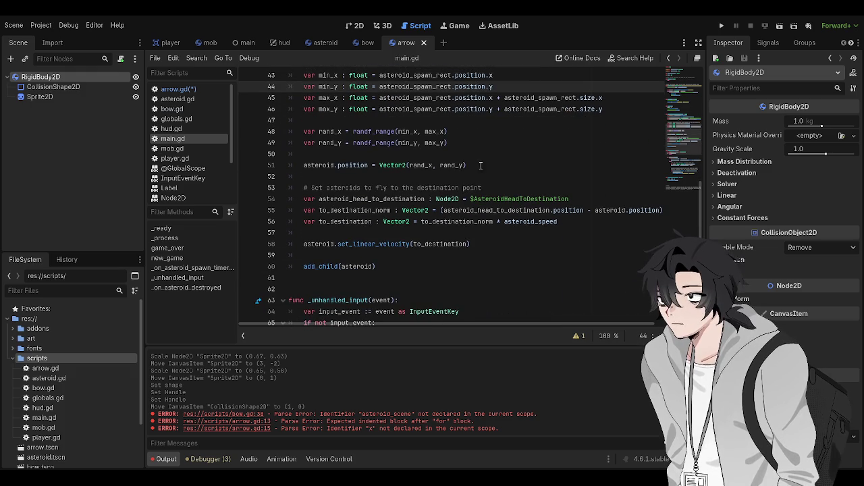
left_click(184, 92)
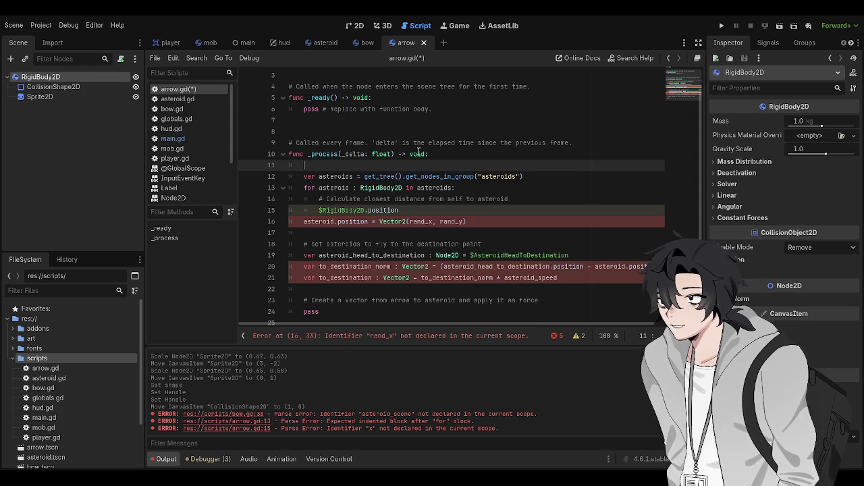
left_click(424, 210)
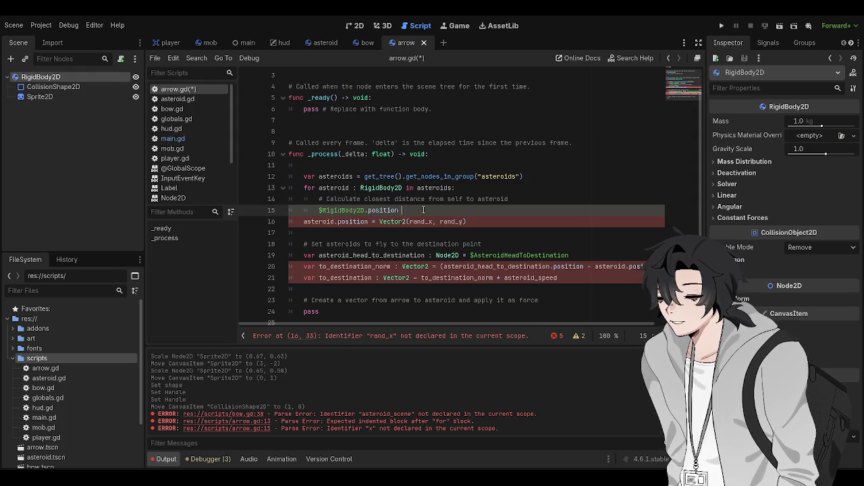
key("Home")
type("var current_position =")
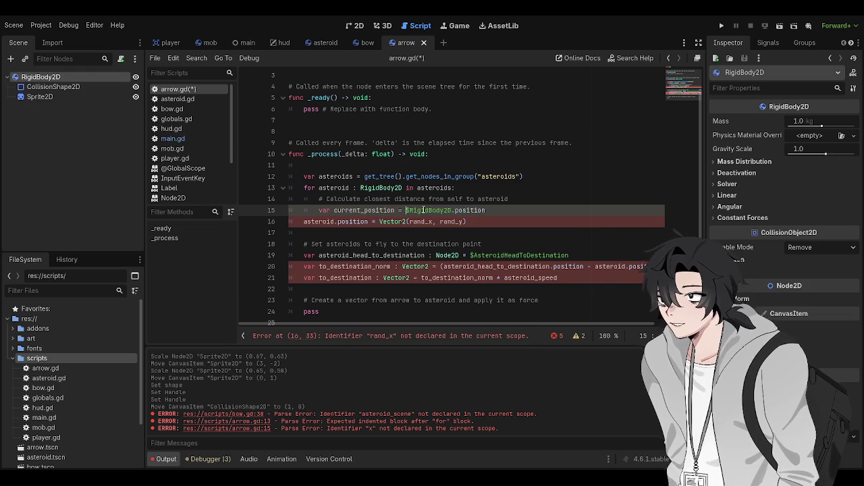
key("ctrl+space")
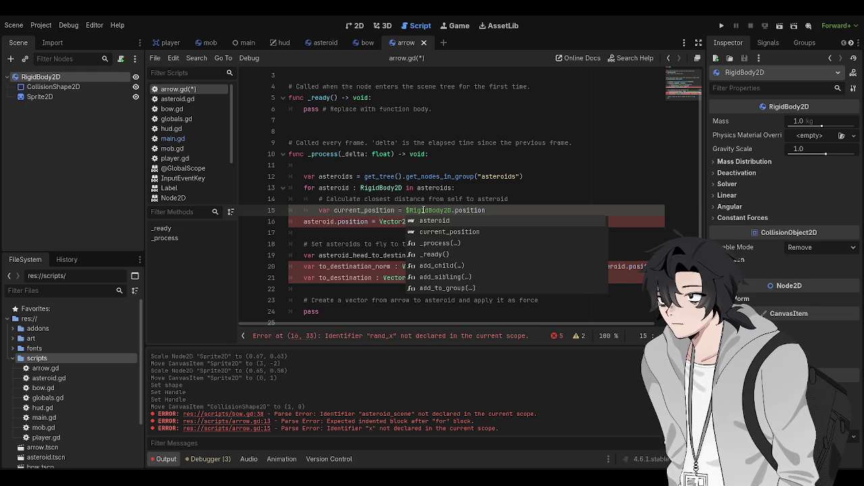
key("Escape")
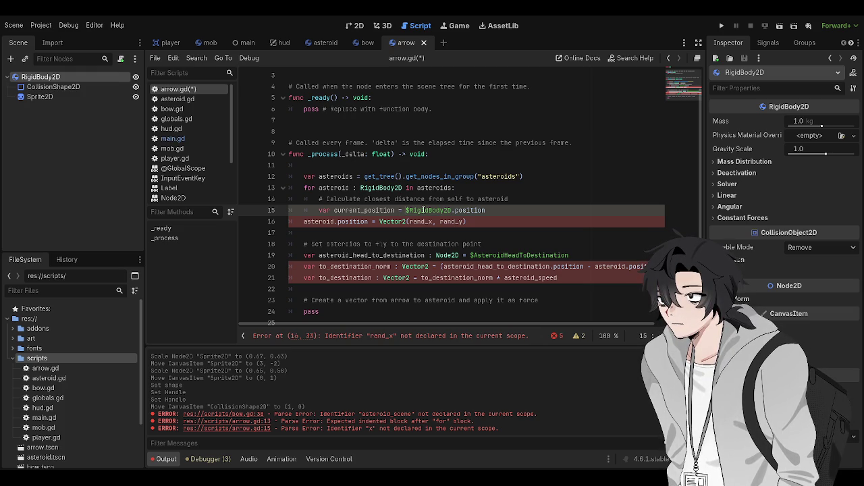
key("Right")
key("Right")
key("Right")
key("Right")
key("Right")
key("Right")
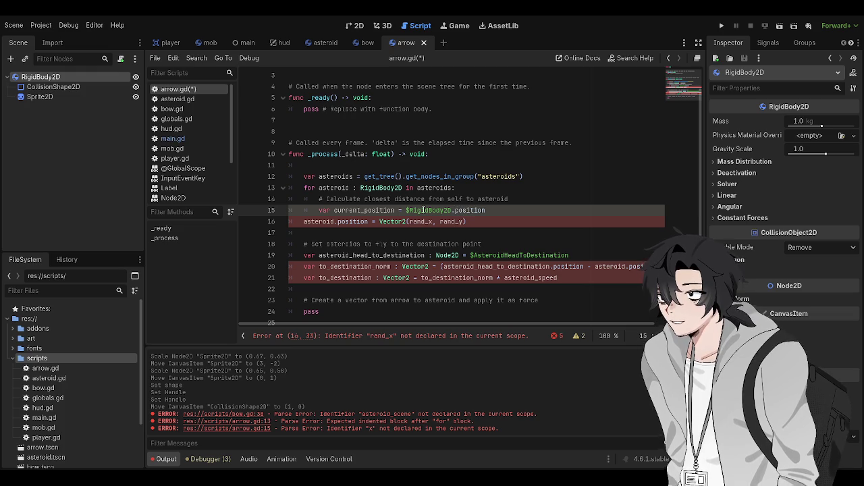
key("Right")
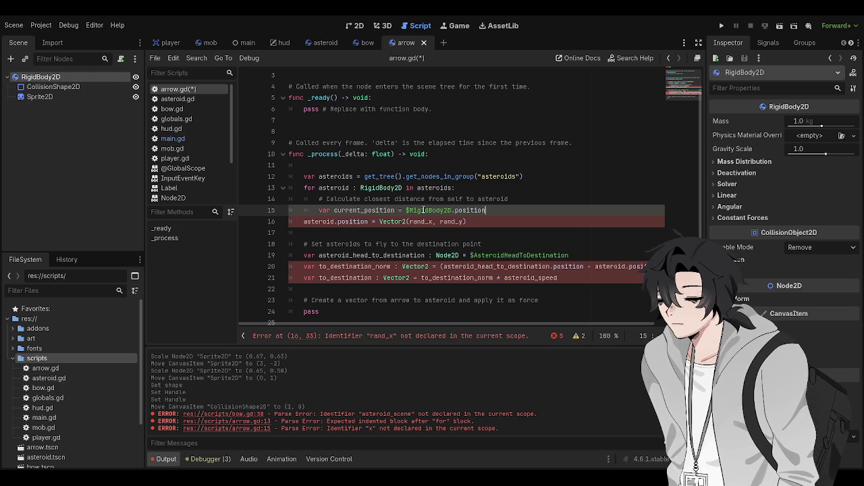
- Add asteroid_position and current_to_asteroid_vector = asteroid_position - current_position lines to the loop
key("Return")
type("va")
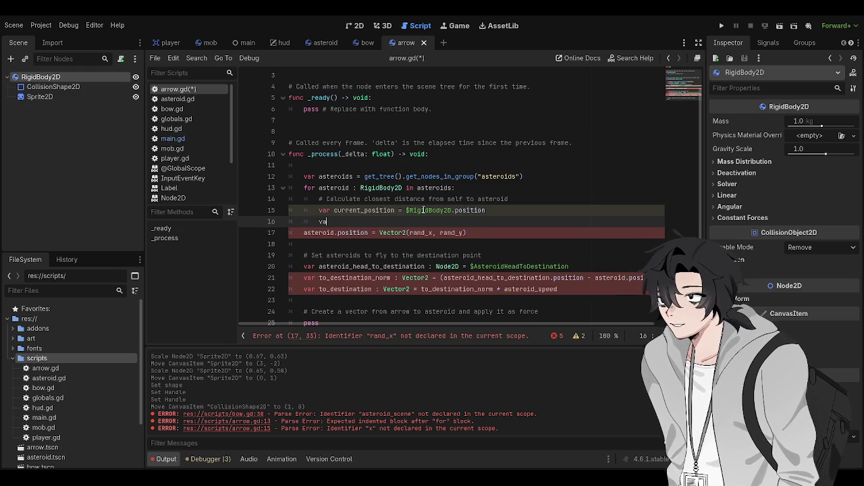
type("r asteroid_position = ast")
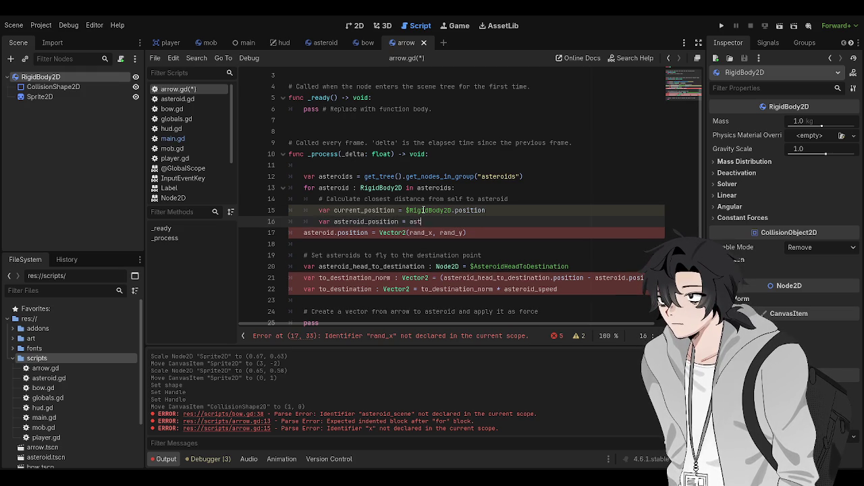
type("eroid.position")
key("Return")
type("va")
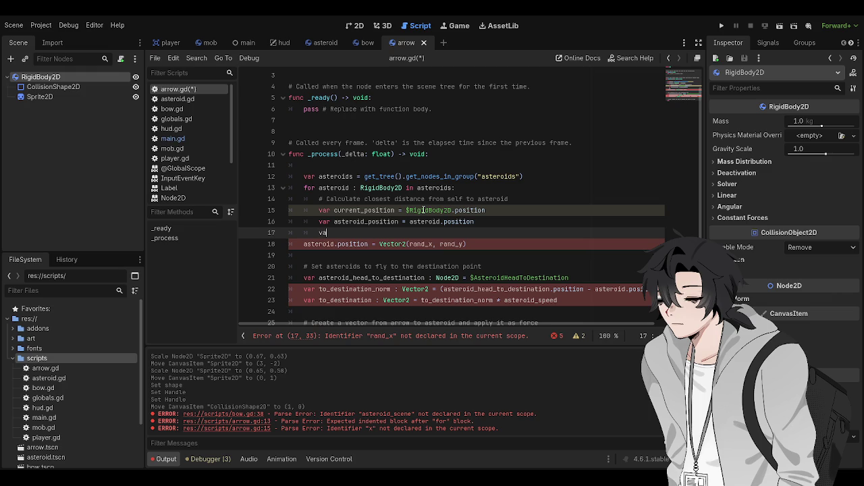
type("r c")
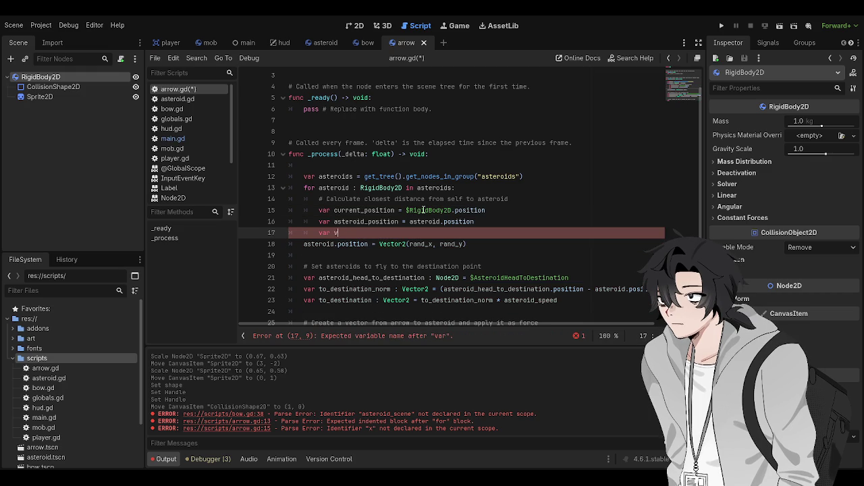
type("urrent_to_")
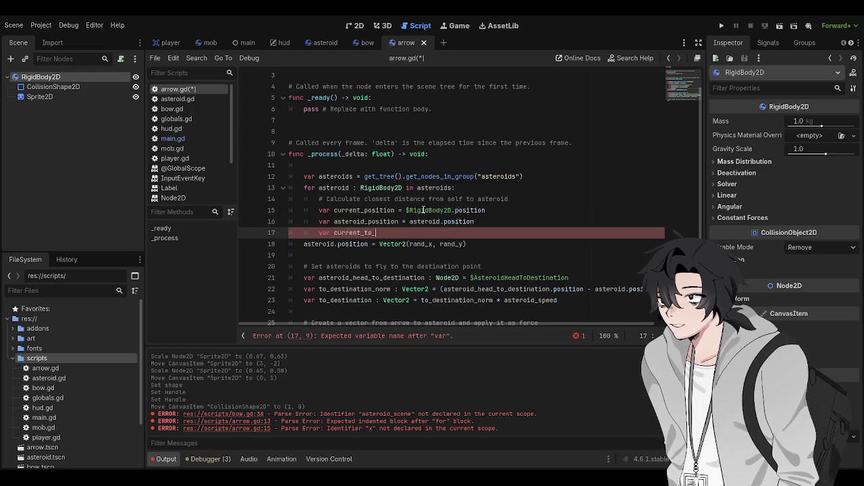
type("asteroid_vector : Vector2 ")
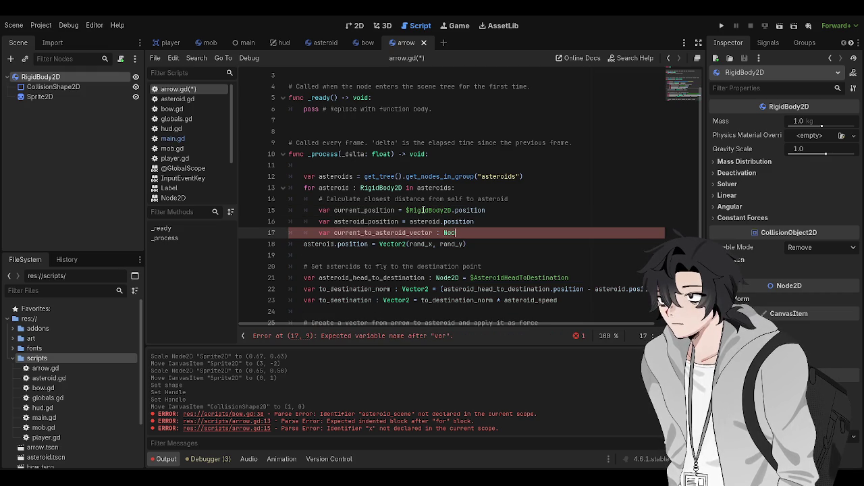
type("= asteroid_")
type("posit")
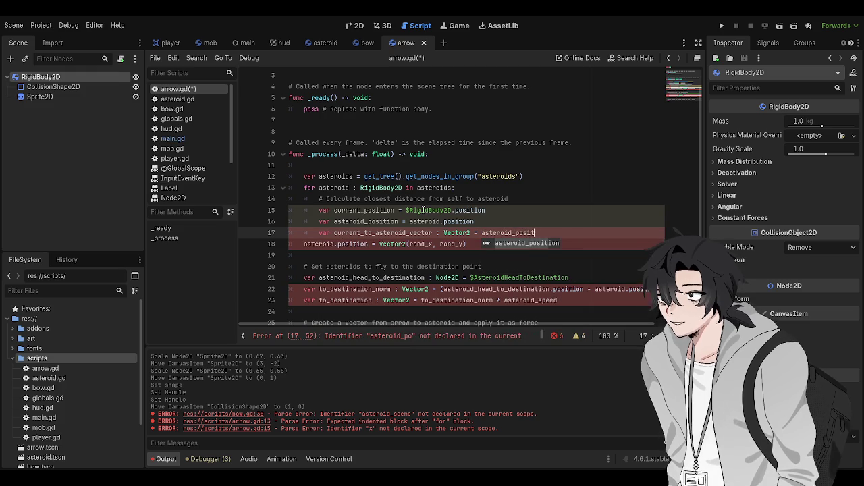
key("Return")
type("- curent_position")
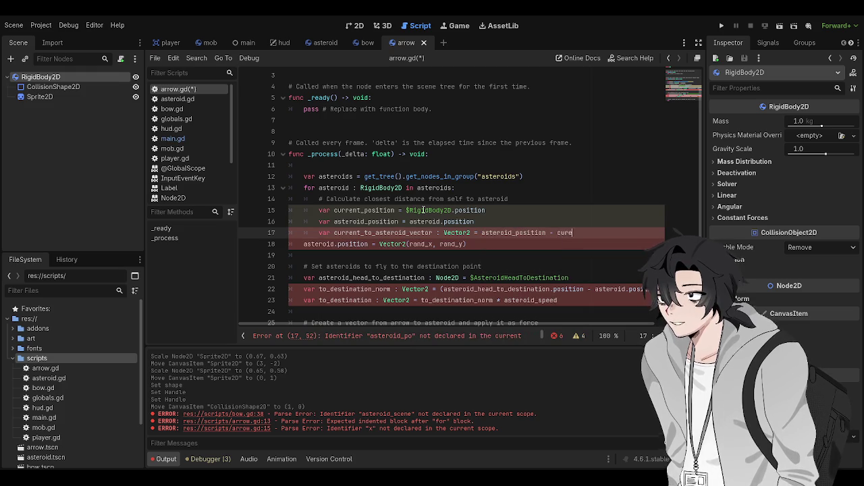
key("Return")
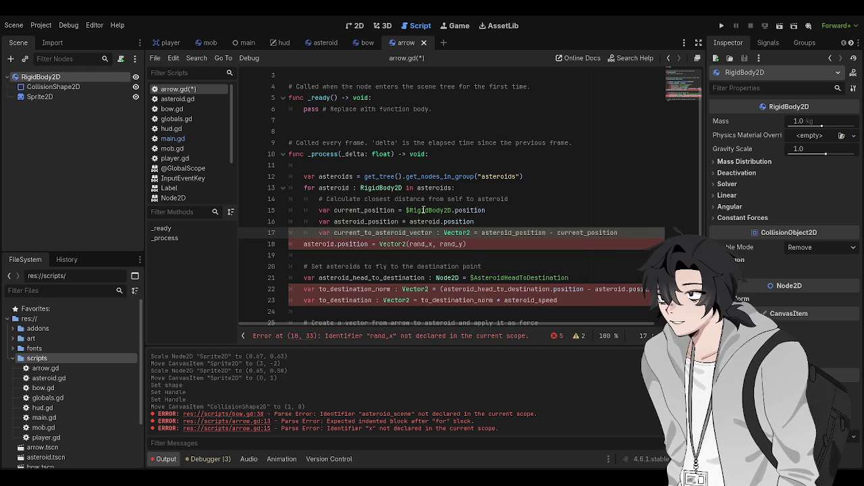
- Add a distance line set to current_to_asteroid_vector.length_squared()
key("Return")
type("var ")
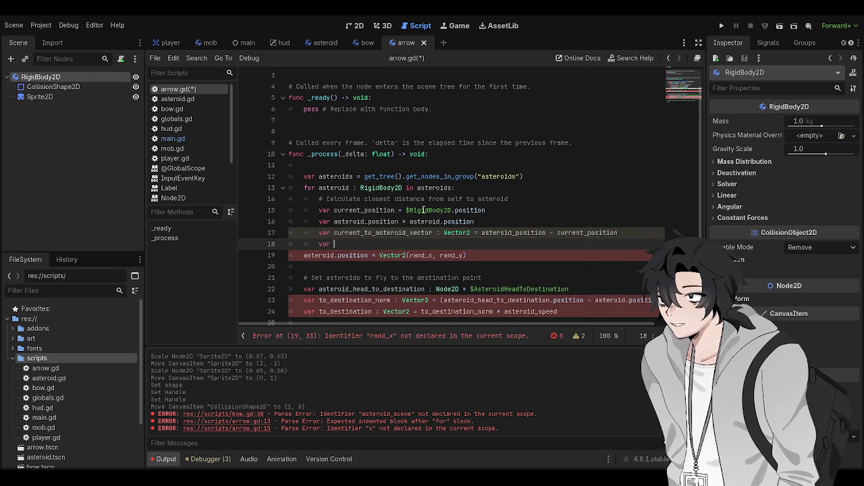
type("distance = current_to")
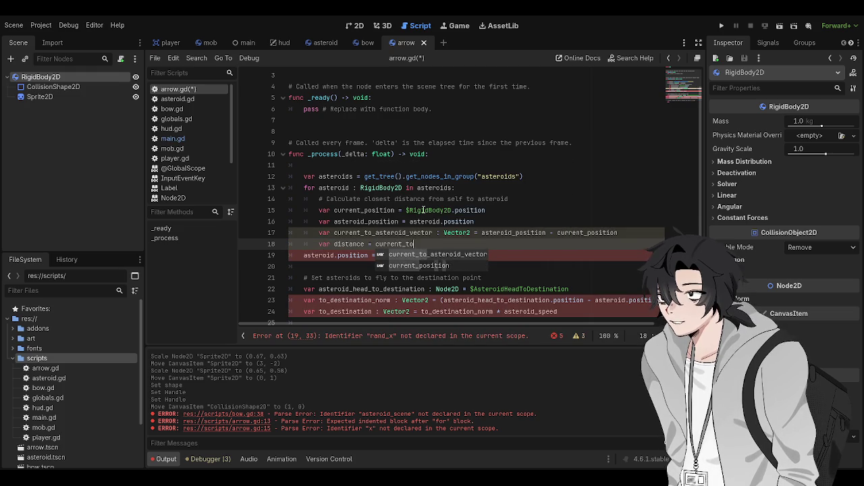
type("_asteroid_vector.lengt")
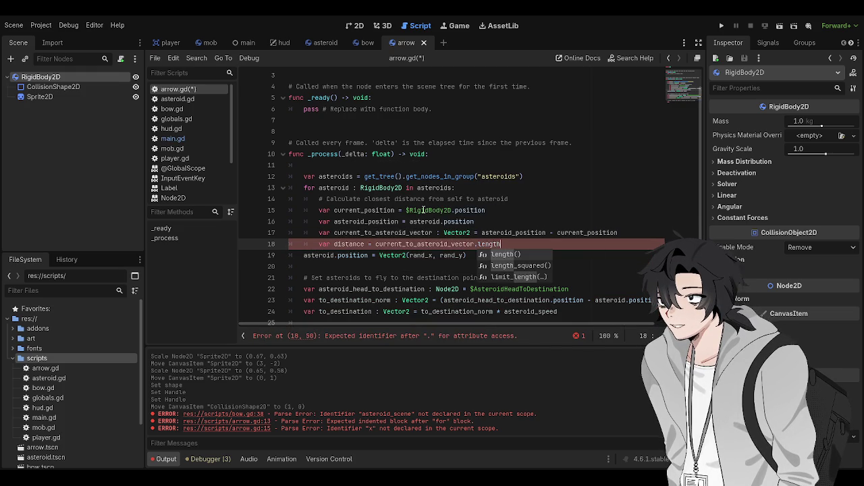
type("h")
key("Return")
key("Down")
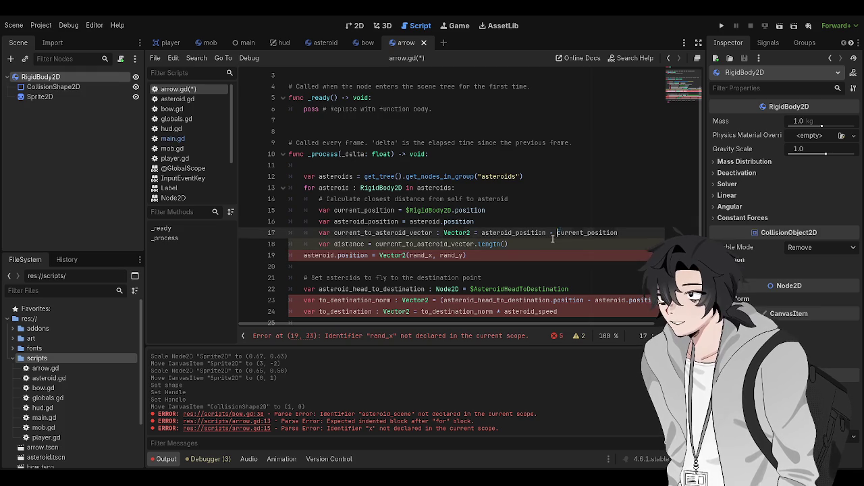
left_click(550, 241)
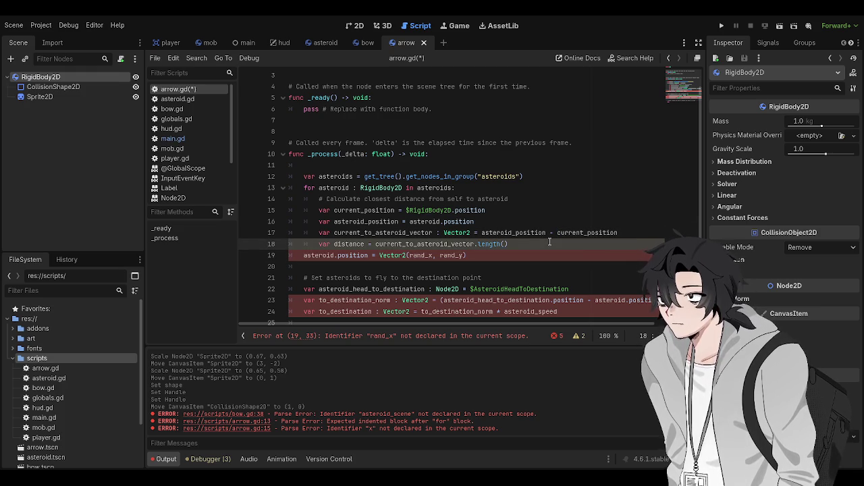
key("BackSpace")
key("BackSpace")
type("_squared()")
- Remove the leftover rand_x placement and destination lines below the loop
scroll(581, 256, "down", 2)
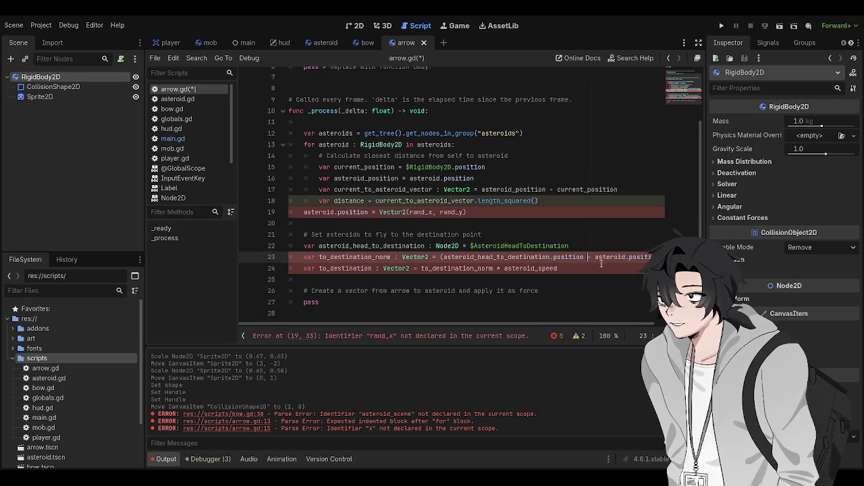
left_click(589, 268)
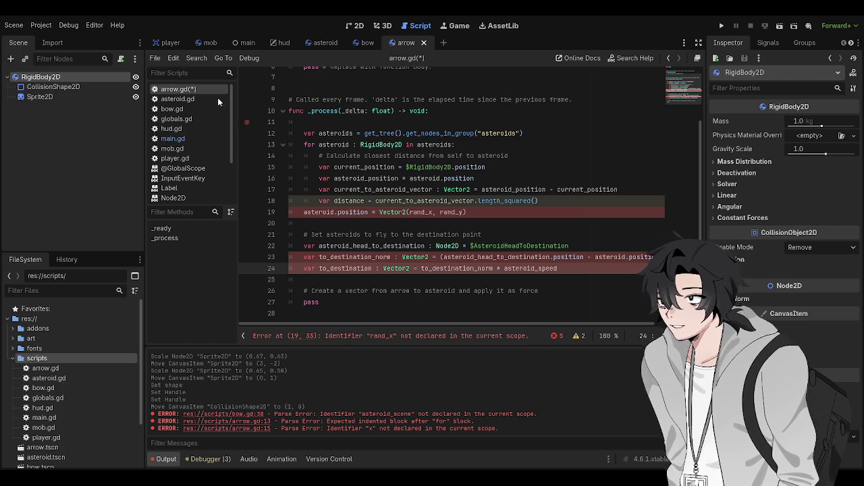
key("ctrl+z")
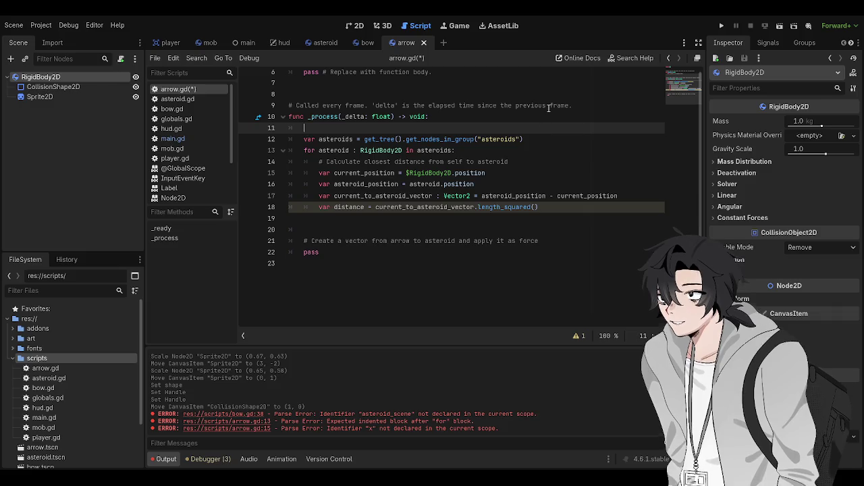
- Insert 'var closest_distance =' at the top of _process, trying a MAX_ starting value
key("ctrl+z")
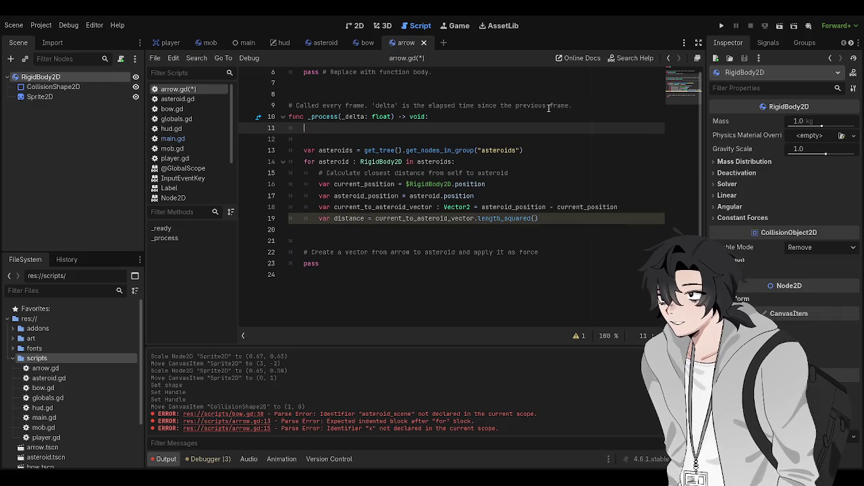
type("var")
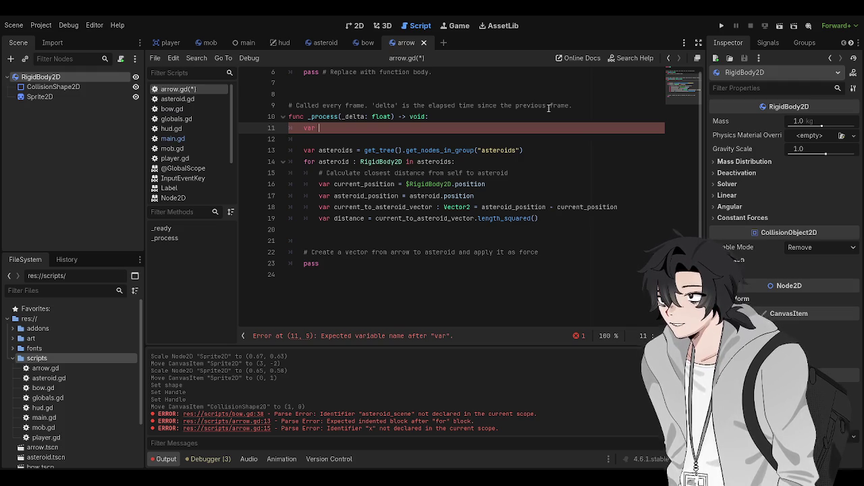
type("closest_distan")
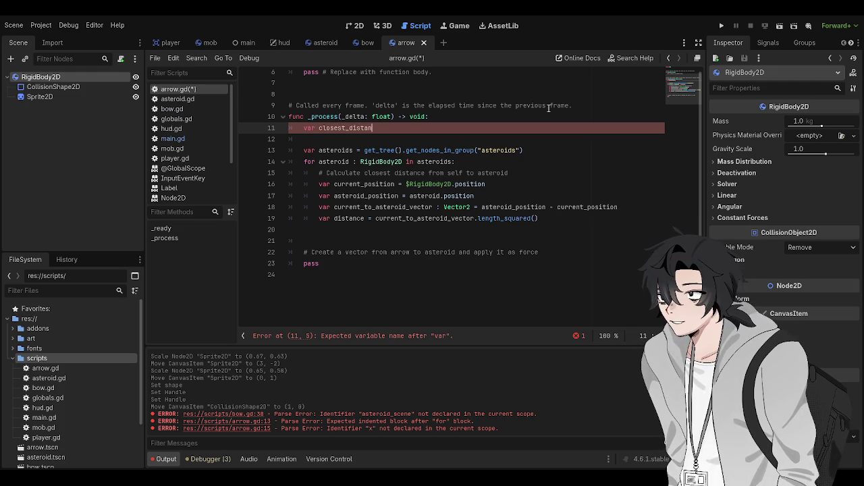
type("ce =")
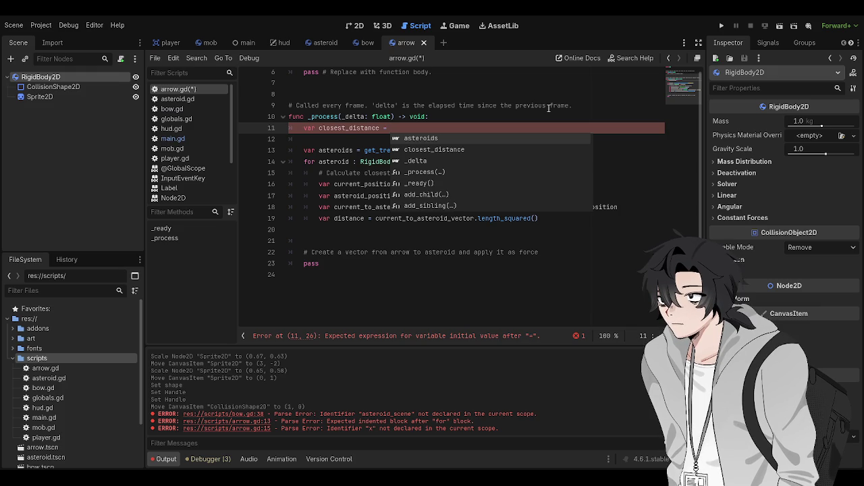
type("MAX_")
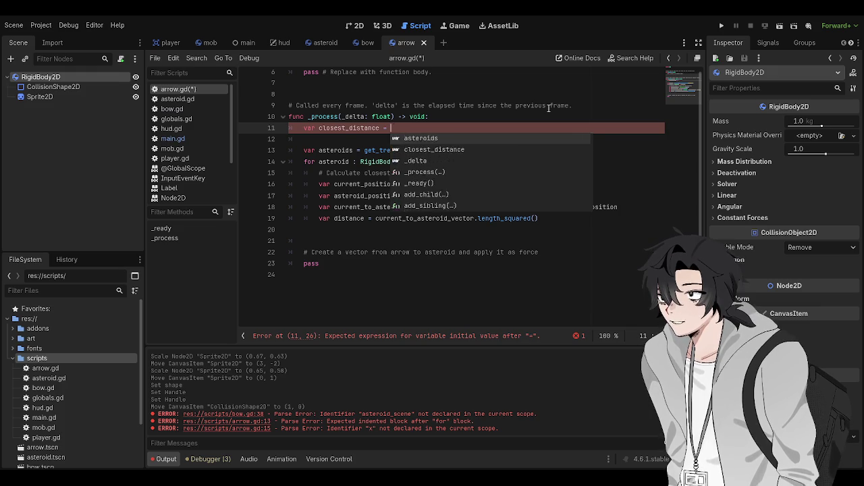
key("BackSpace")
key("BackSpace")
key("BackSpace")
key("BackSpace")
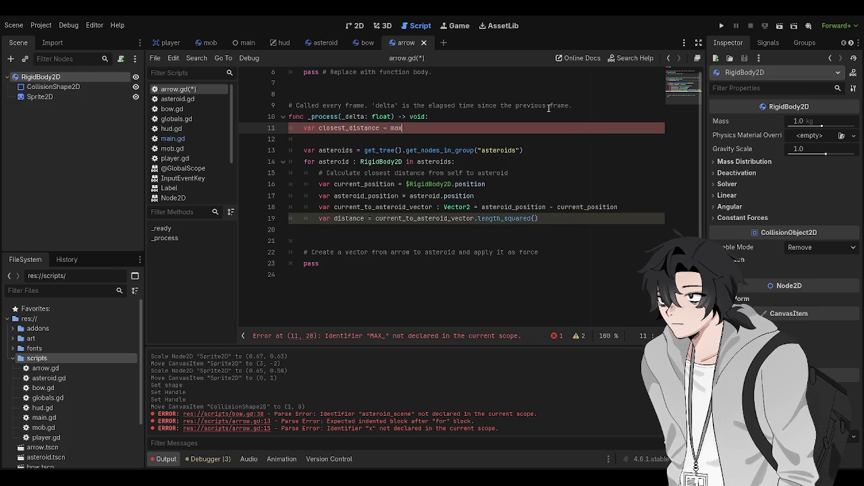
key("BackSpace")
key("BackSpace")
- Type closest_distance as ': float =', then switch to the browser with a new blank tab
type(": float =")
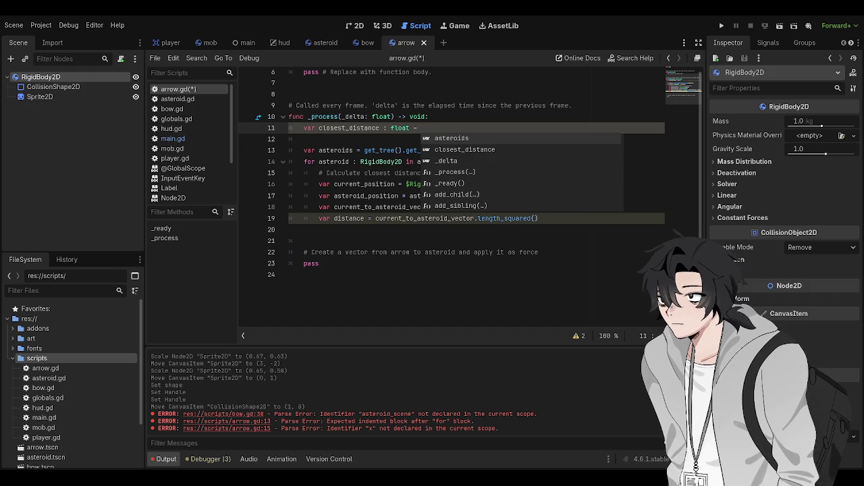
key("alt+Tab")
key("ctrl+t")
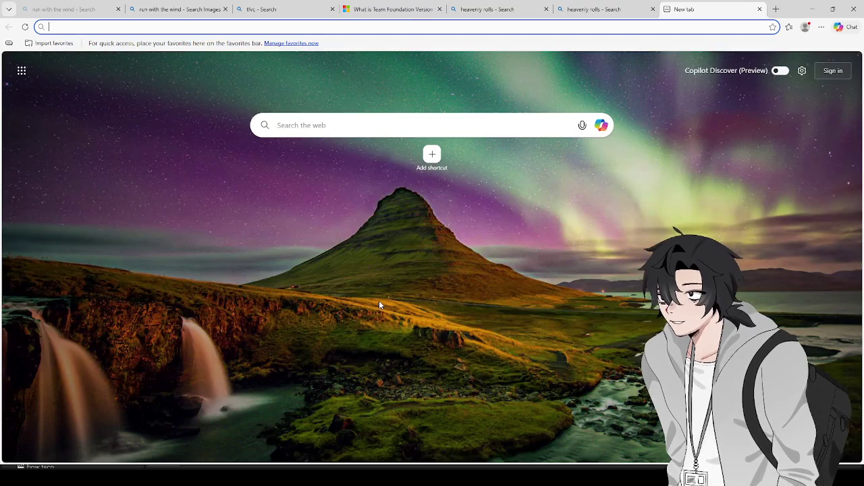
- Search Bing for 'likey youtube' and open TWICE's LIKEY M/V, skipping past the ad
type("likey youtube")
key("Return")
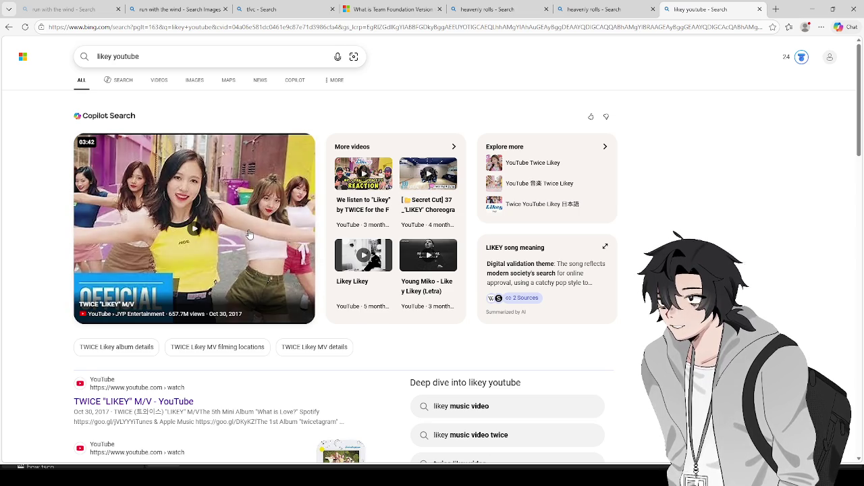
left_click(249, 235)
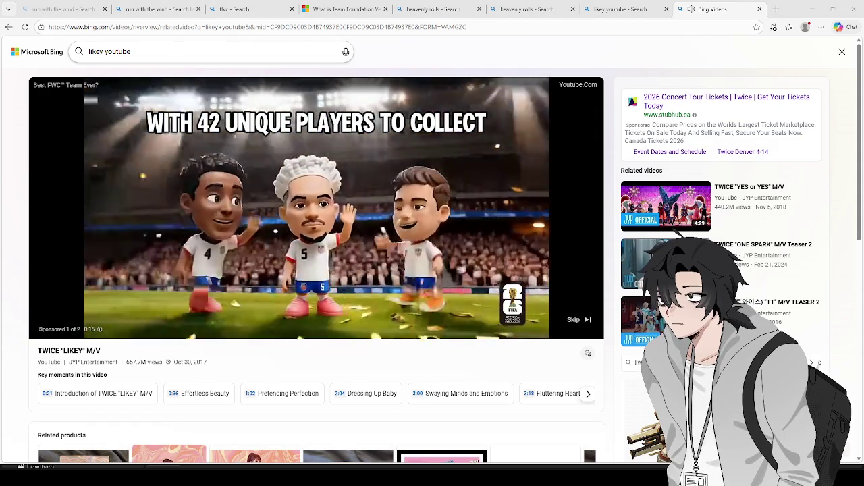
left_click(579, 320)
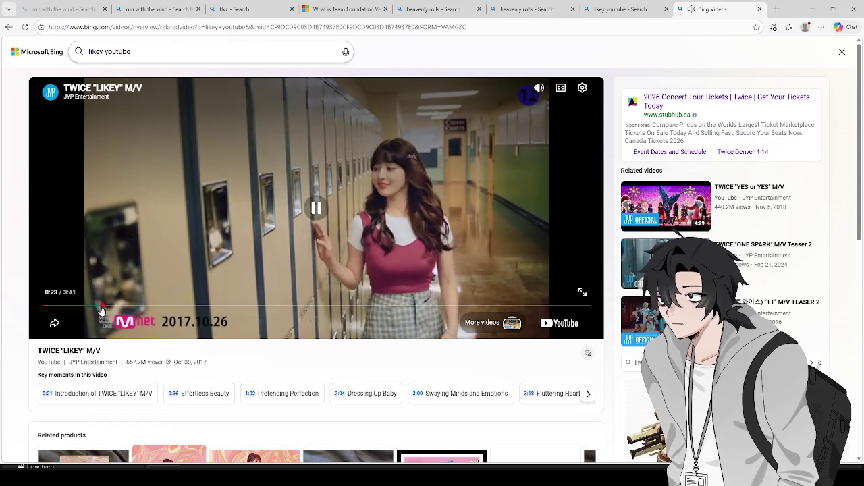
- Seek the LIKEY video to 0:23, 0:34 and 0:41, pause, resume, lower the volume, then go back
left_click(102, 310)
left_click(129, 310)
left_click(146, 310)
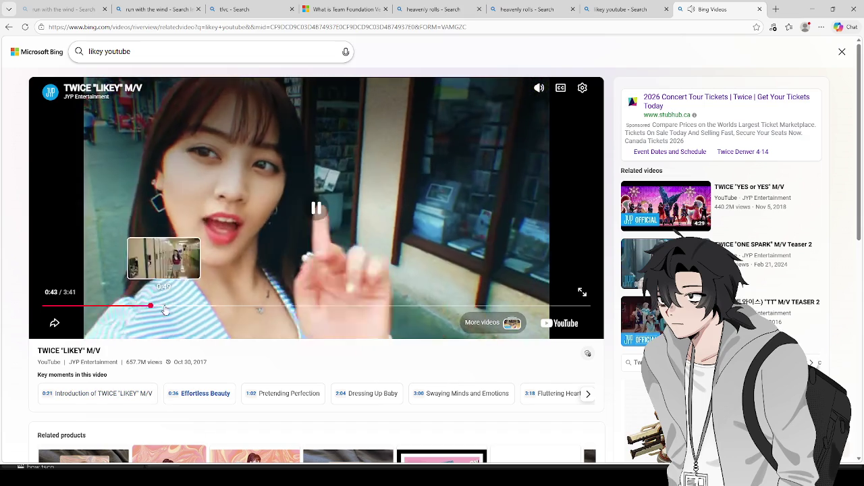
left_click(271, 231)
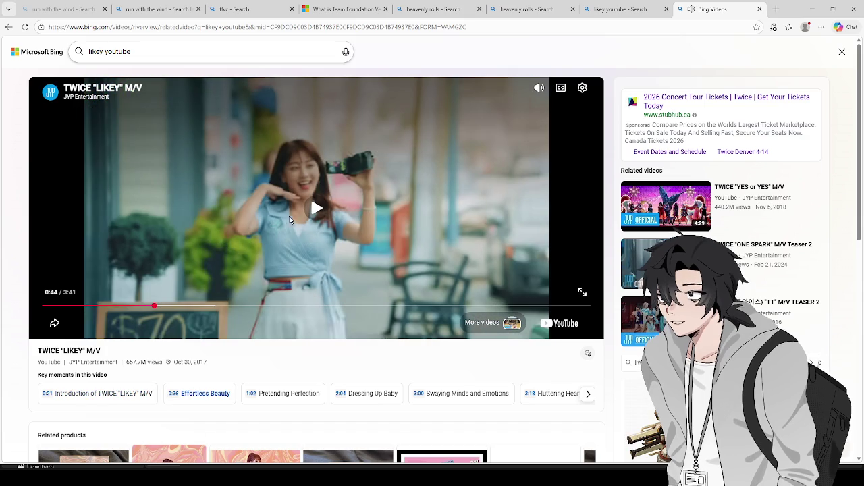
left_click(320, 210)
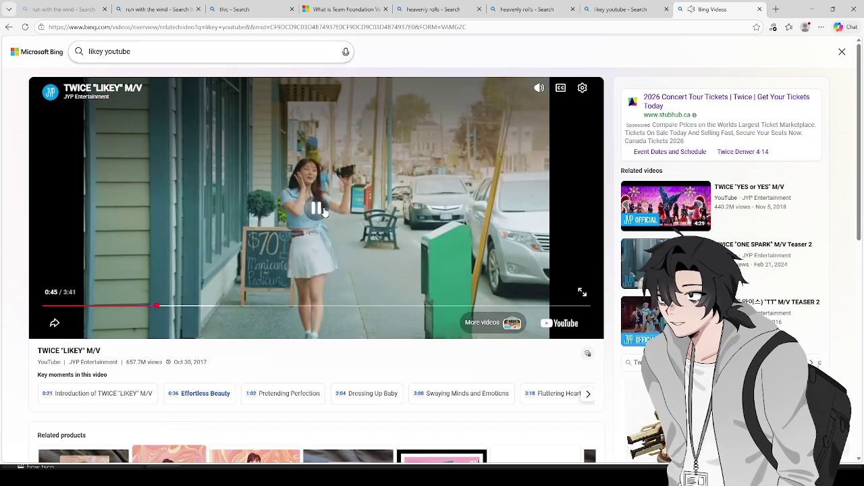
mouse_move(539, 89)
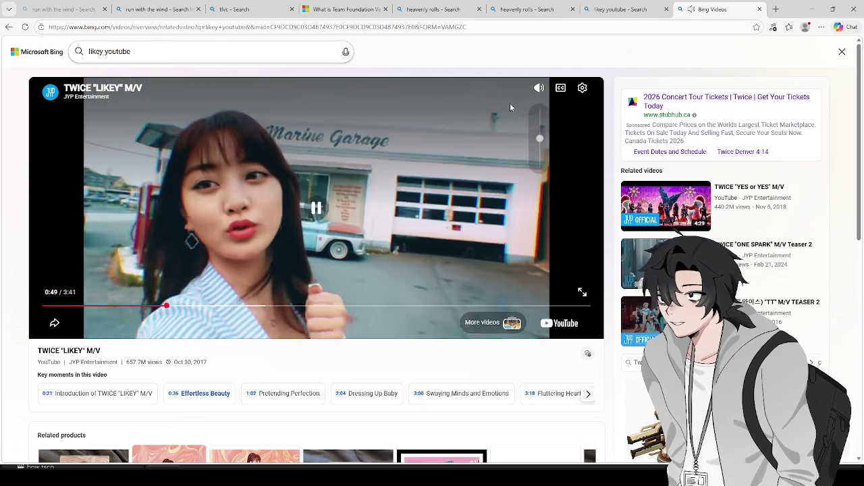
left_click(547, 143)
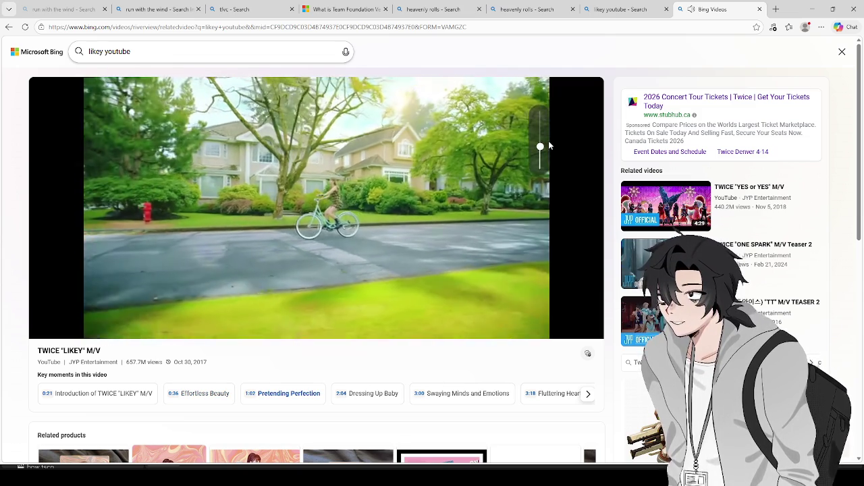
left_click(473, 196)
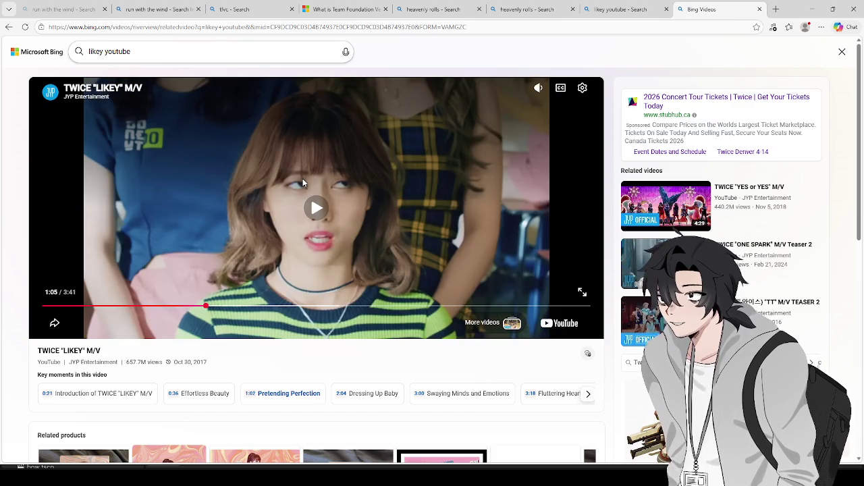
key("alt+Left")
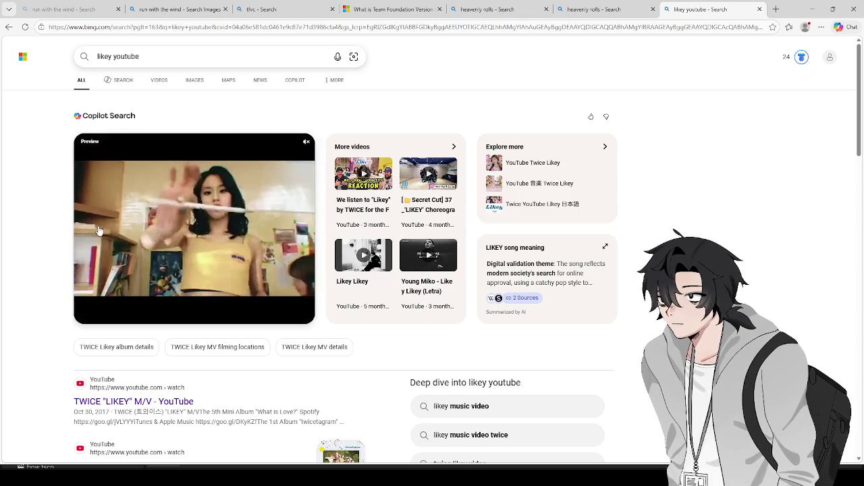
- Close the 'likey youtube' tab and minimize the browser, returning to arrow.gd's pass line
key("ctrl+w")
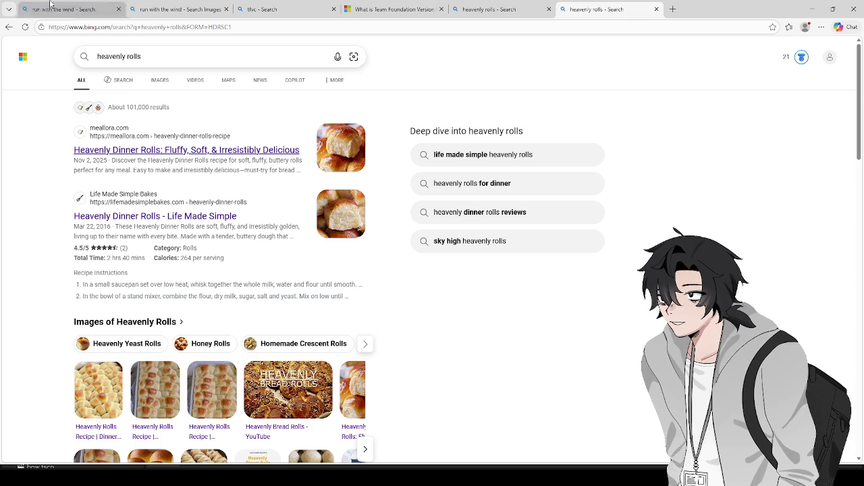
left_click(813, 8)
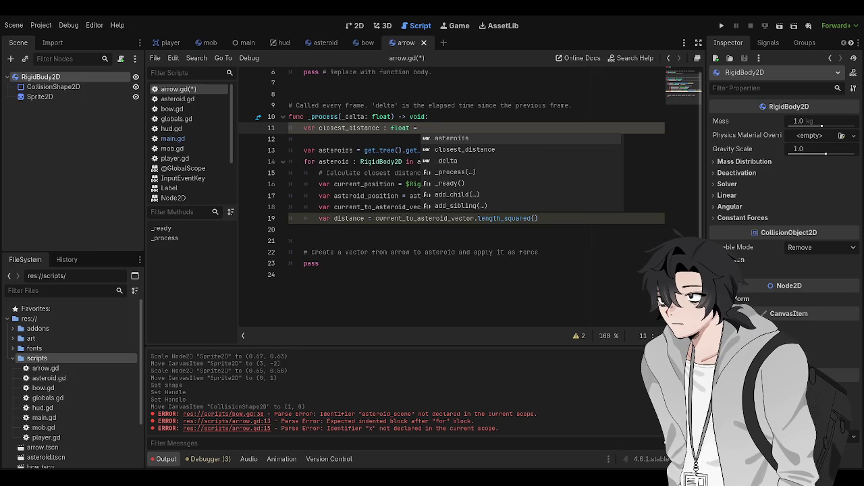
left_click(332, 262)
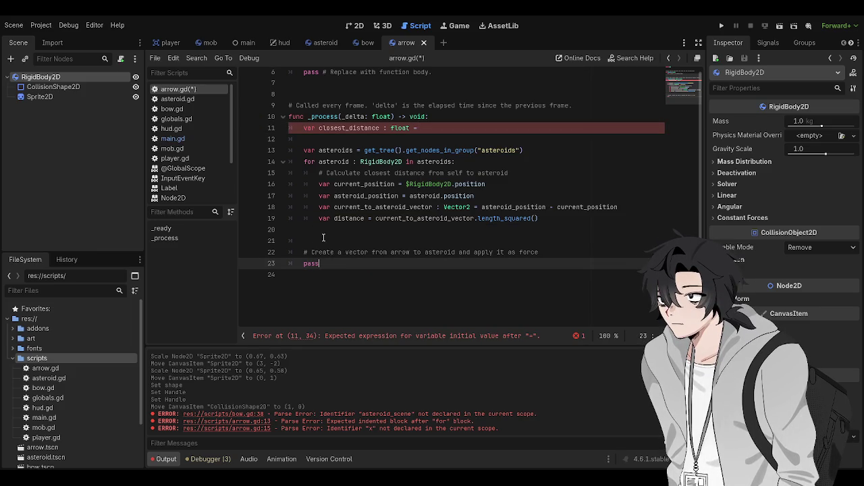
- Delete the placeholder force comment and pass lines at the end of _process
left_click(324, 240)
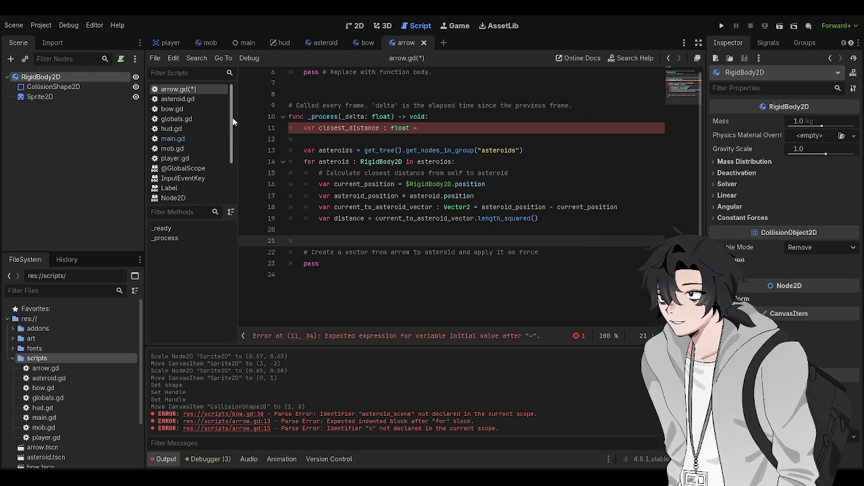
left_click_drag(323, 263, 291, 252)
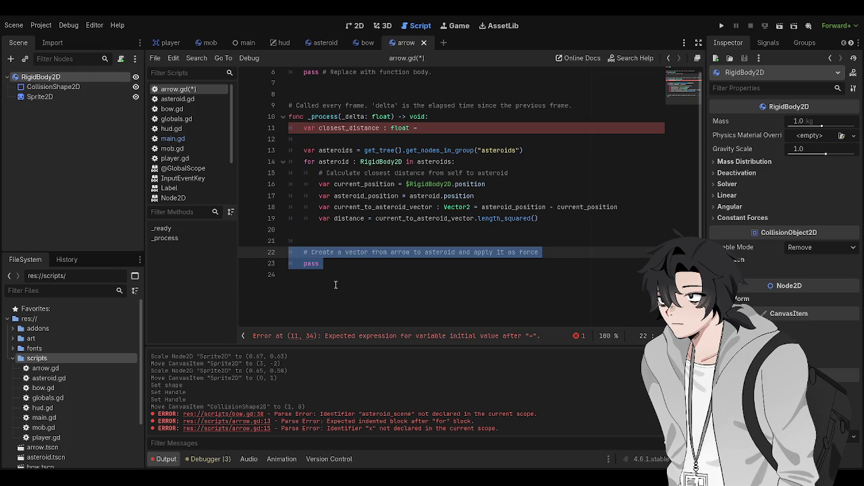
key("shift+Up")
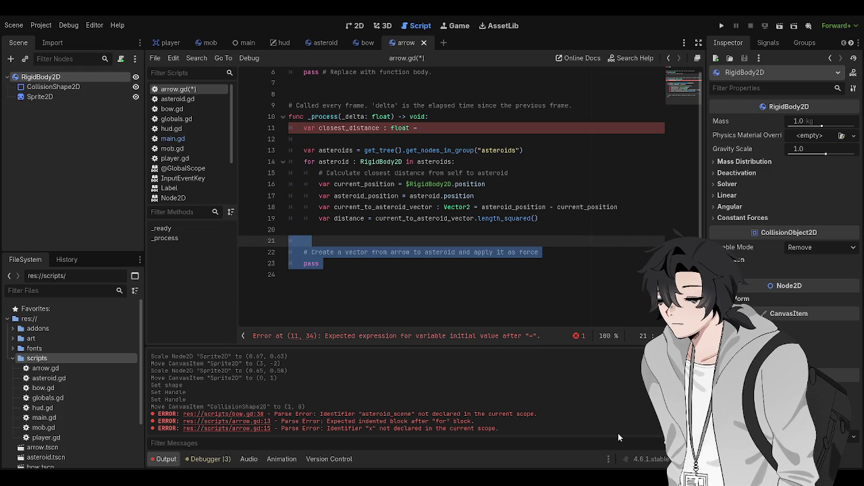
key("BackSpace")
key("BackSpace")
key("BackSpace")
key("Return")
key("Return")
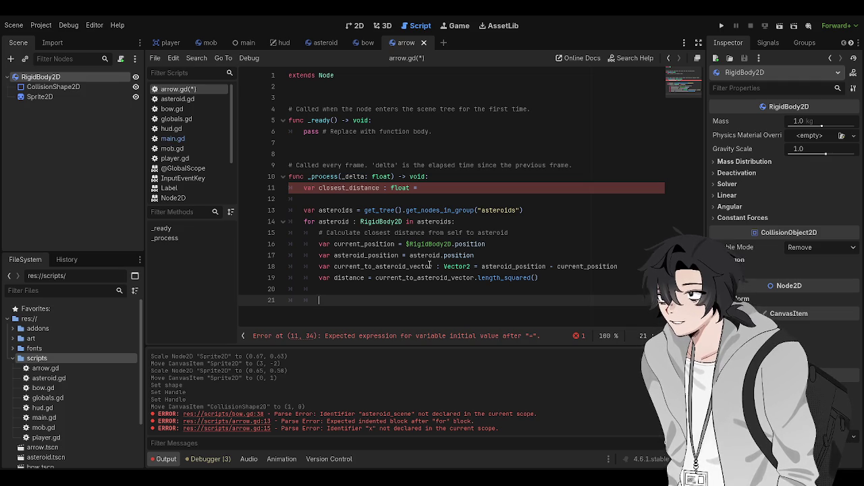
- Select globals.gd in the FileSystem dock
left_click(431, 188)
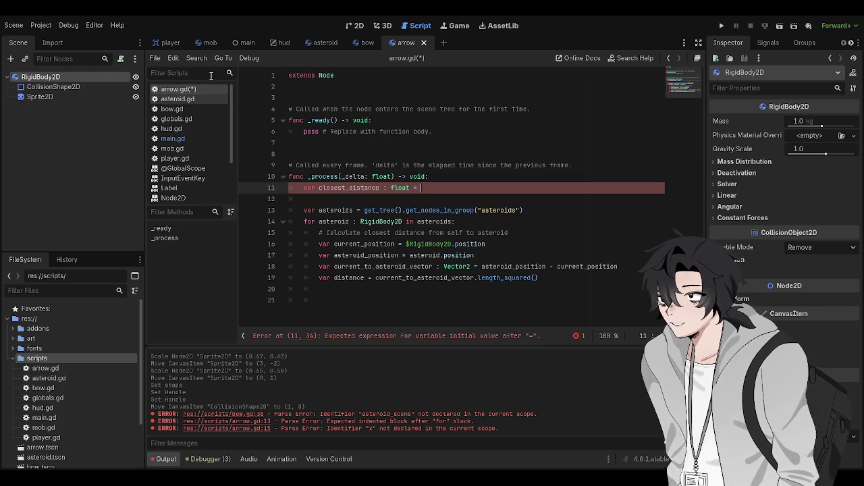
scroll(61, 405, "down", 3)
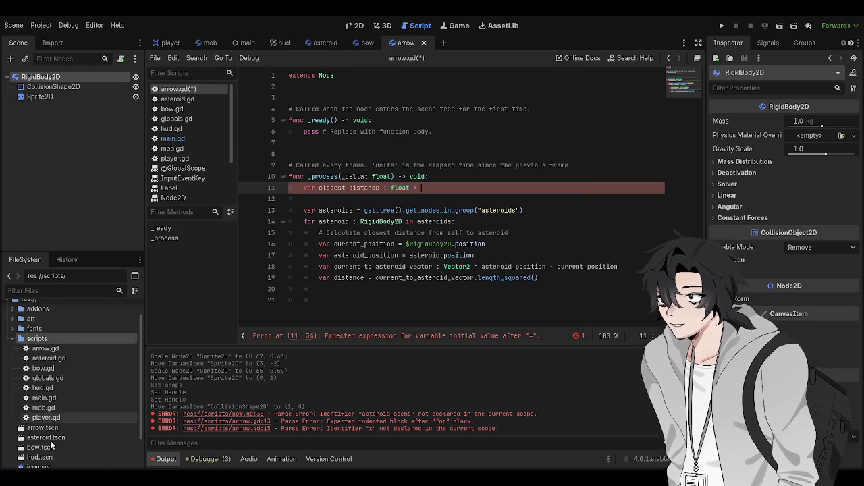
left_click(47, 339)
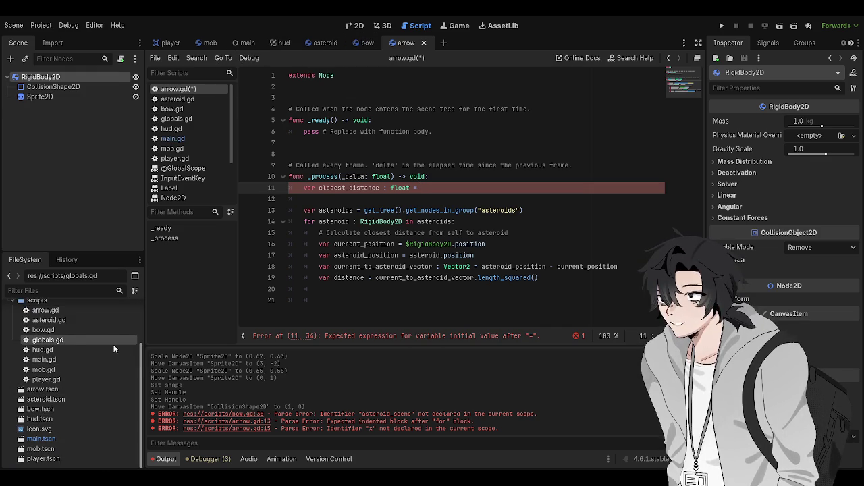
- Add 'const FLOAT_MAX : float = 1.79769e308' to globals.gd and save it
double_click(47, 340)
type("const FLOAT_MAX : float =")
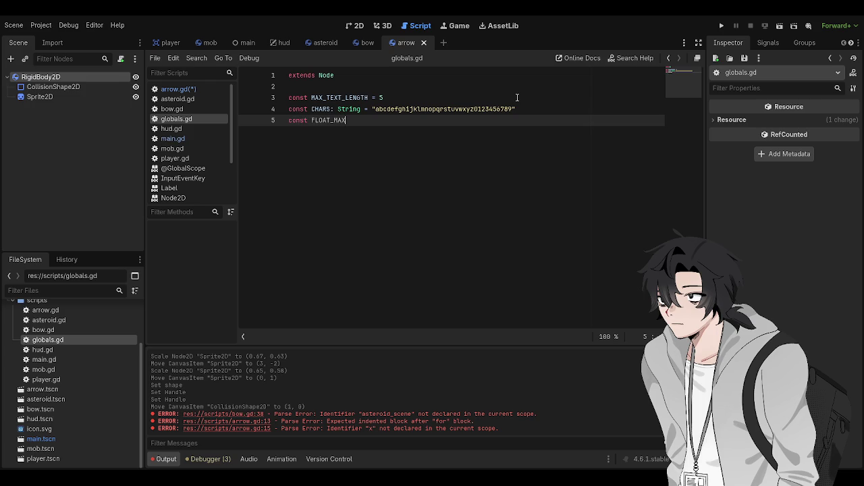
type(" 1.79769e308")
key("Return")
key("ctrl+s")
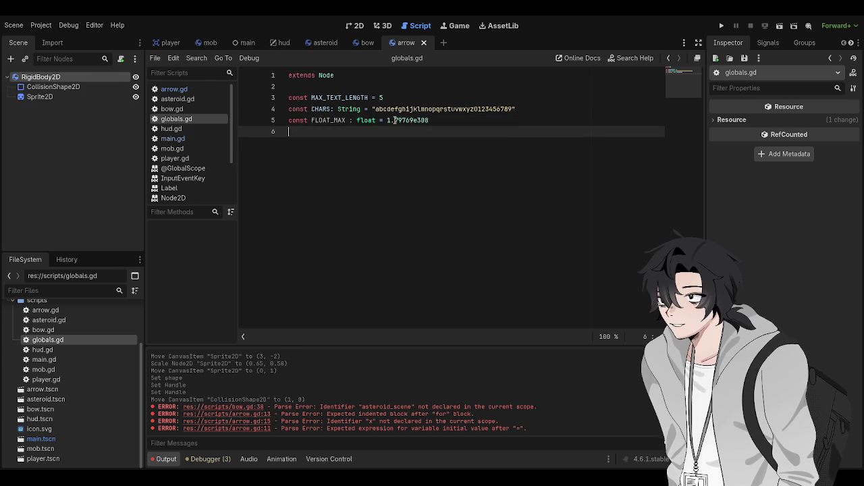
left_click(395, 110)
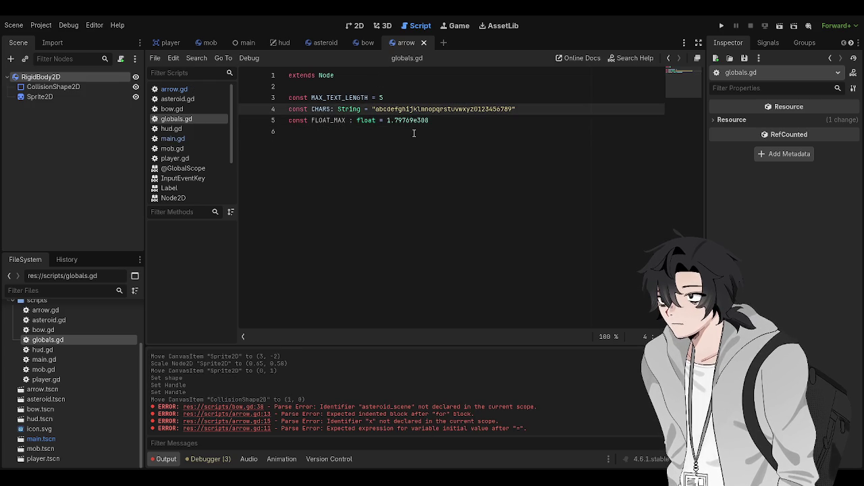
left_click(415, 132)
key("ctrl+s")
- Initialize closest_distance to GLOBALS.FLOAT_MAX in arrow.gd and save
left_click(175, 89)
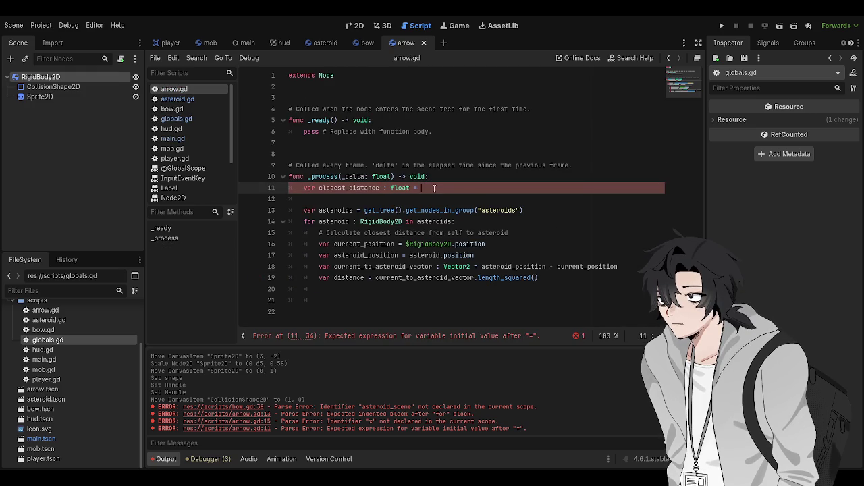
type("GLOBALS.FLOAT_MAX")
left_click(436, 203)
key("ctrl+s")
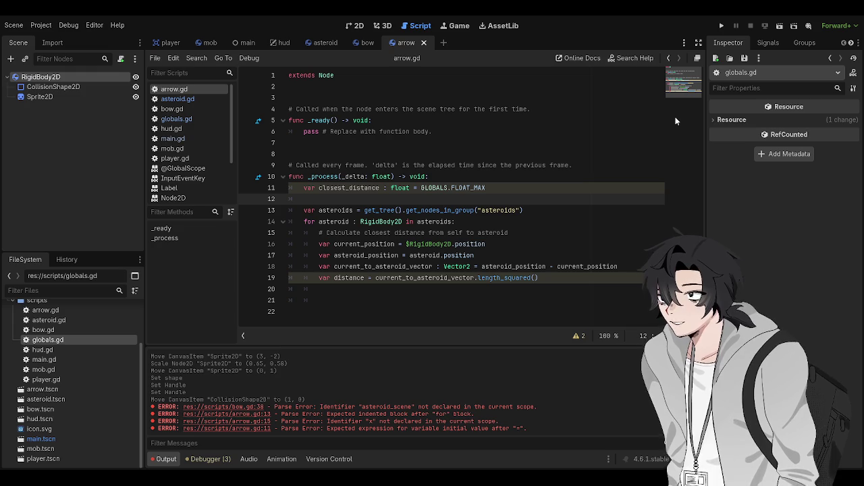
- Add 'if distance < closest_distance:' setting closest_distance = distance under the distance line
left_click(557, 279)
key("Return")
type("if")
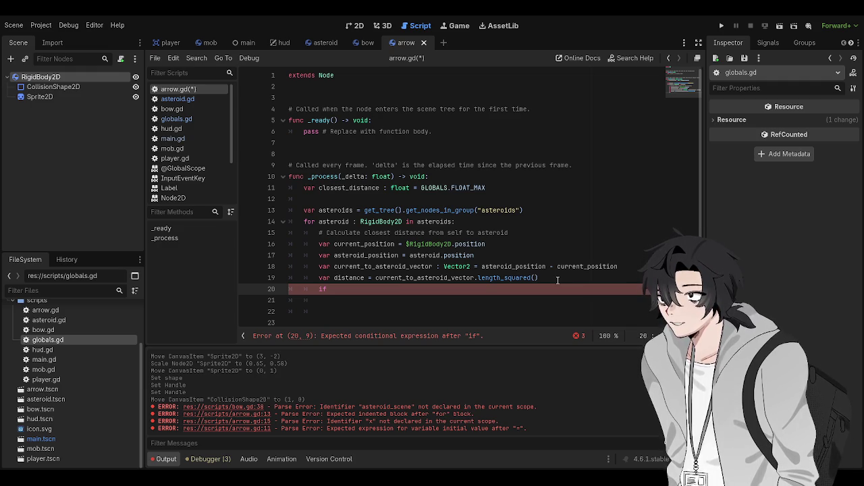
type("distance")
key("ctrl+BackSpace")
key("BackSpace")
key("BackSpace")
key("BackSpace")
key("Return")
type("if")
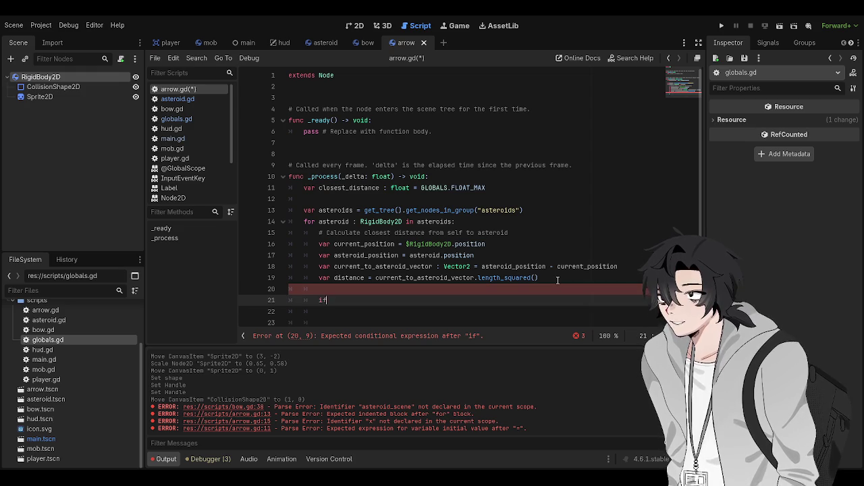
type(" distance < ")
type("closest_distance =")
key("BackSpace")
key("BackSpace")
type(":")
key("Return")
type("closest_distance =")
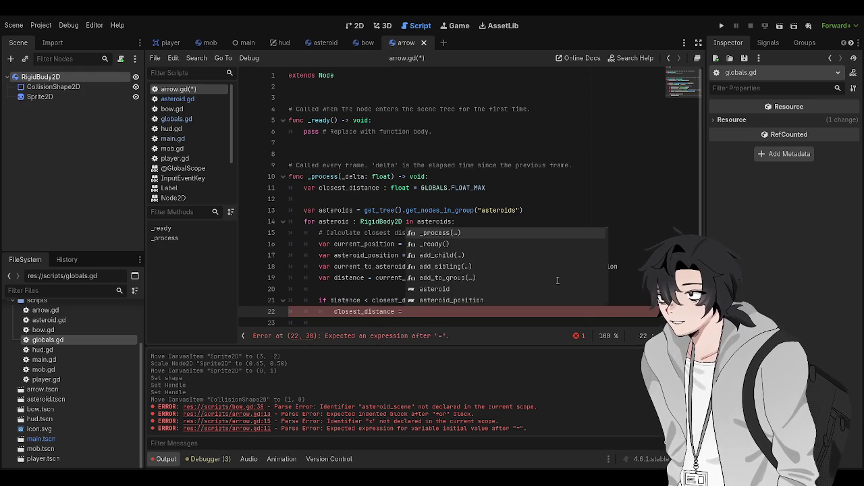
type(" distance")
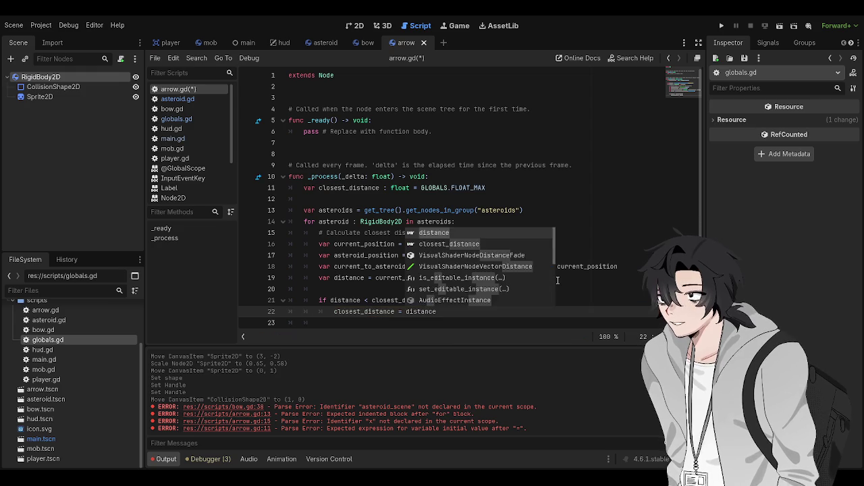
key("Escape")
key("Return")
- Tidy the blank lines after the if block and asteroids lookup, then save arrow.gd
scroll(520, 272, "down", 1)
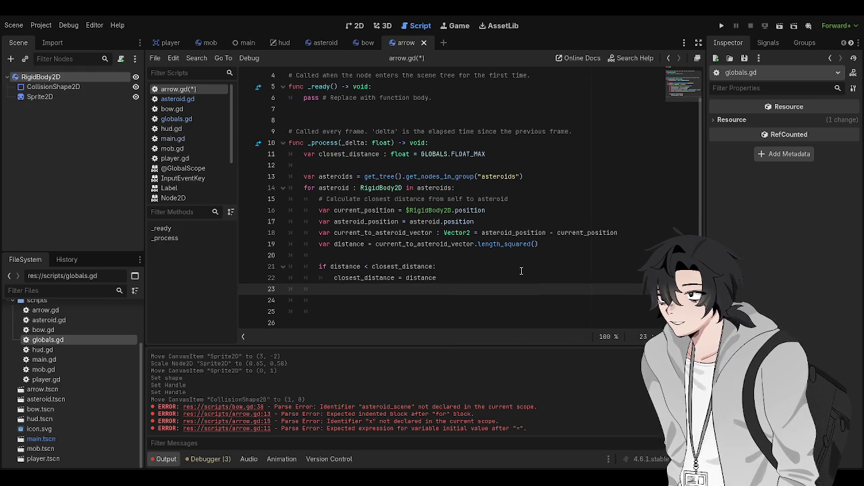
key("Return")
key("BackSpace")
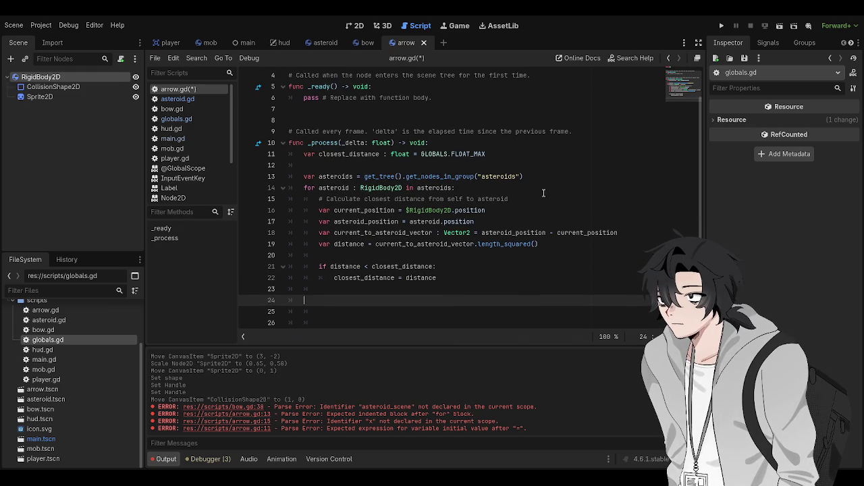
left_click(533, 167)
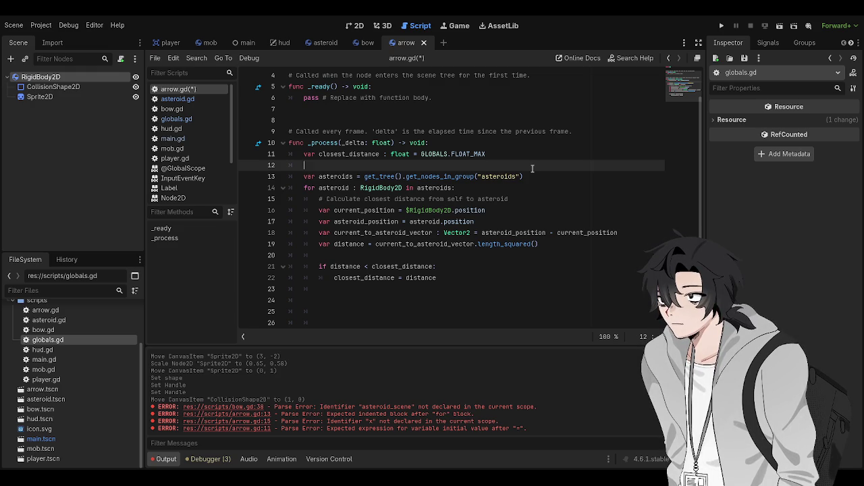
left_click(518, 178)
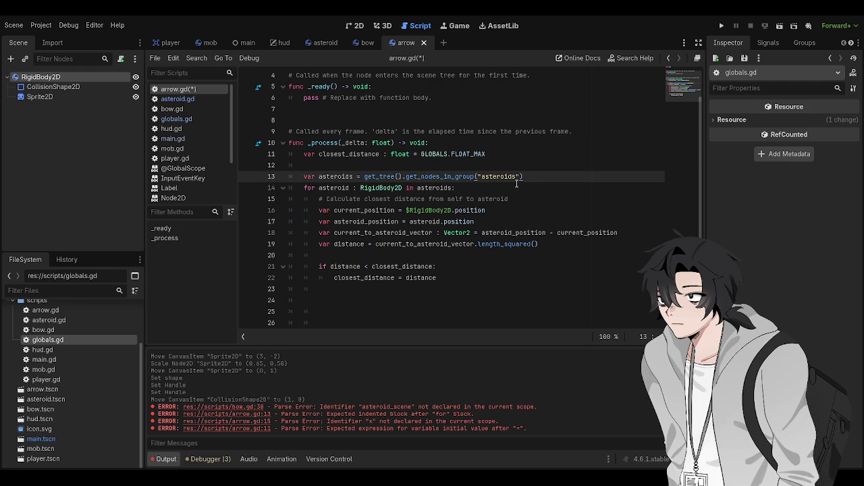
key("Return")
key("Down")
key("Down")
key("Down")
key("ctrl+s")
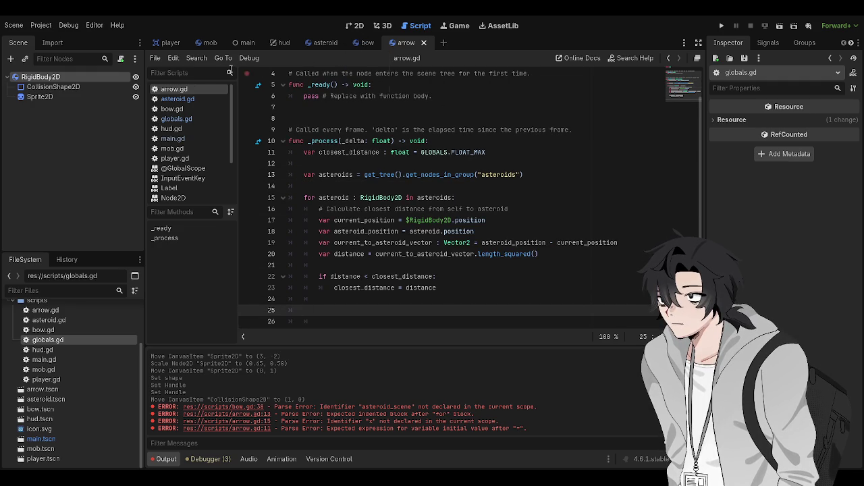
- Review the 1.79769e308 FLOAT_MAX value in globals.gd, then switch to main.gd
left_click(176, 119)
left_click_drag(520, 144, 344, 114)
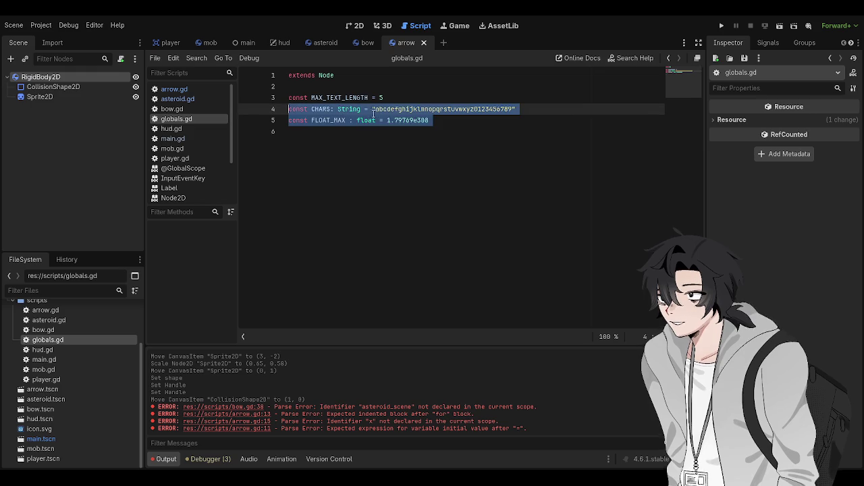
double_click(448, 125)
left_click(413, 122)
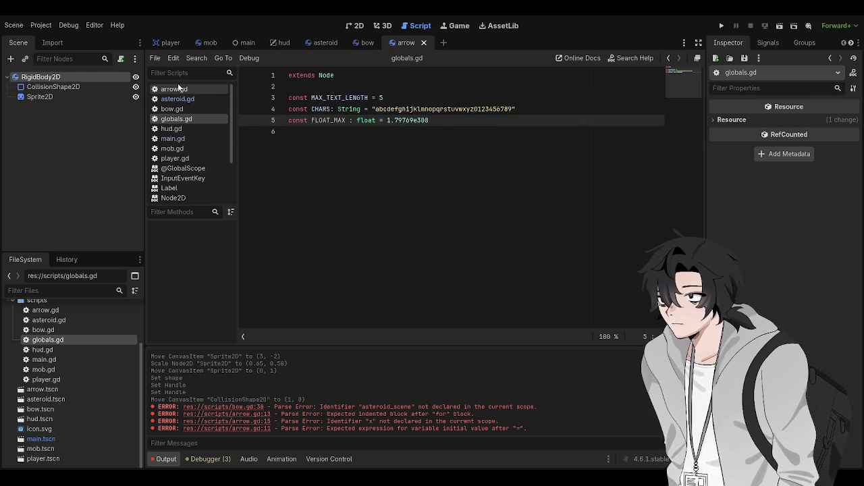
left_click(453, 154)
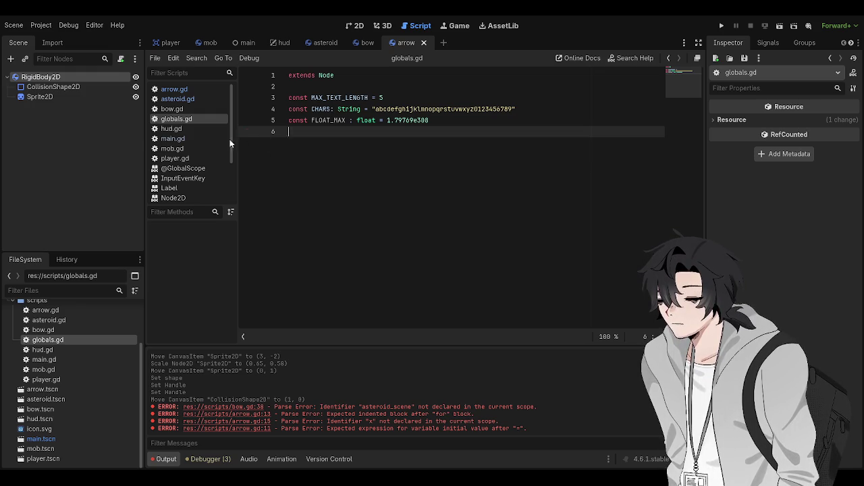
left_click(190, 140)
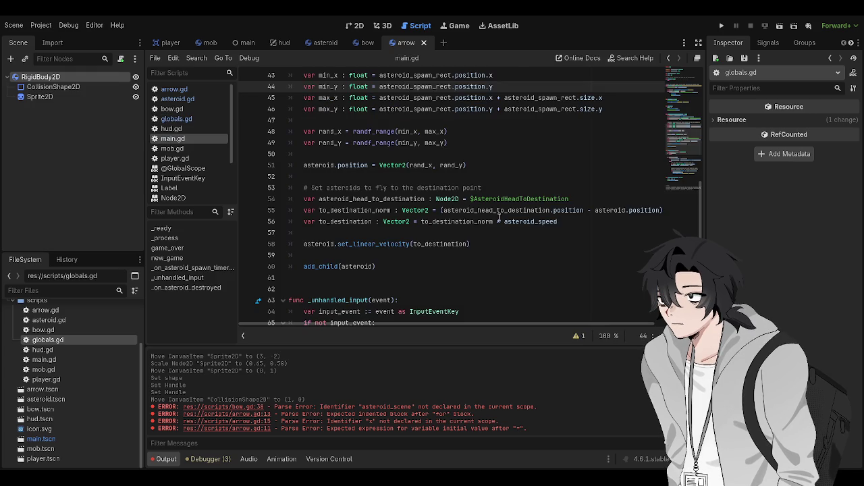
- Check main.gd's to_destination speed and set_linear_velocity lines, then save the scripts
left_click(478, 221)
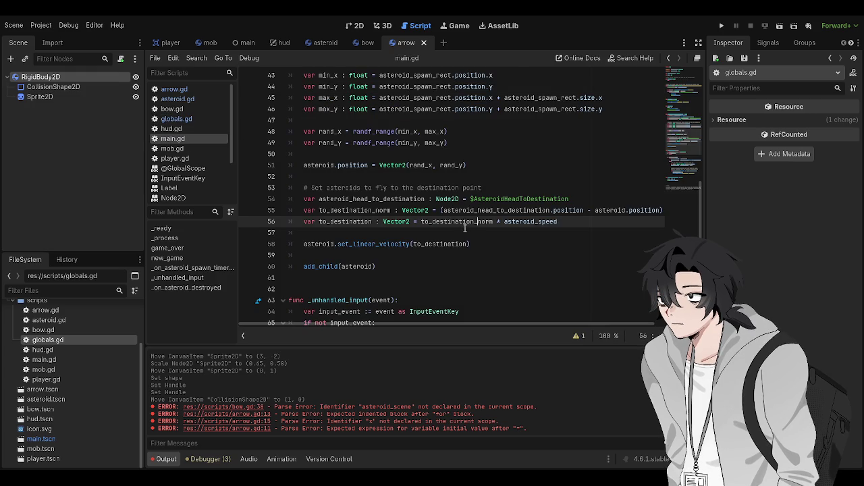
left_click(458, 232)
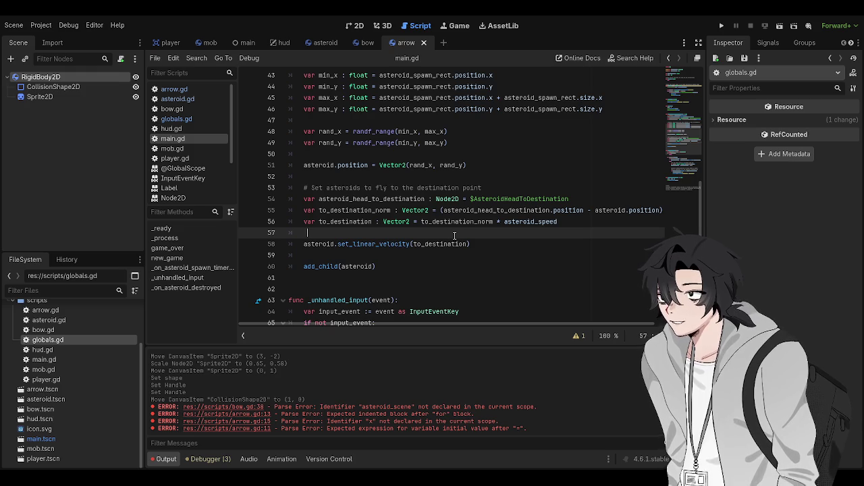
left_click(511, 241)
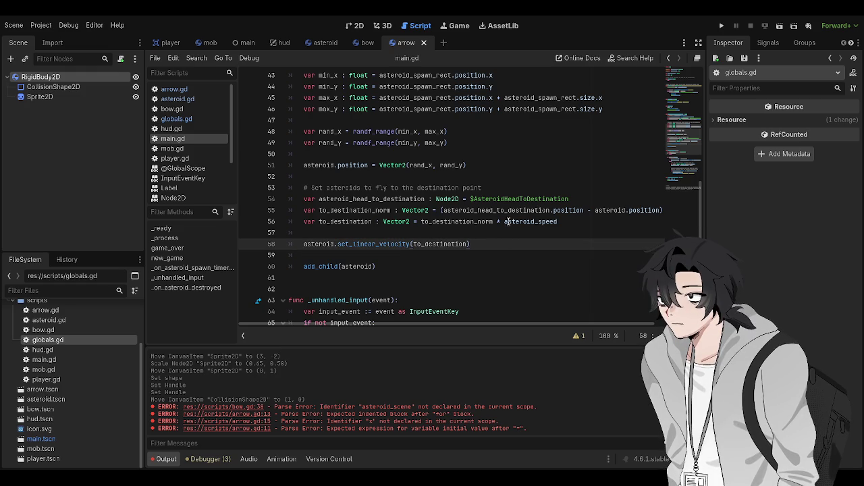
left_click(494, 237)
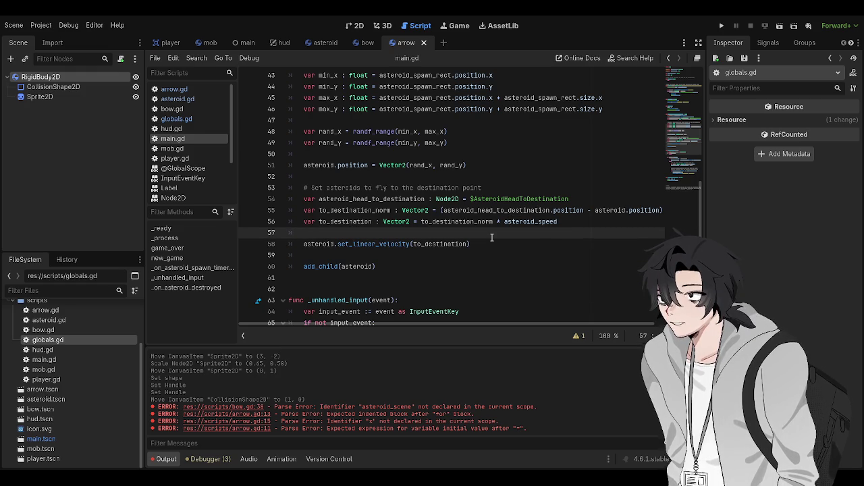
key("ctrl+s")
key("Up")
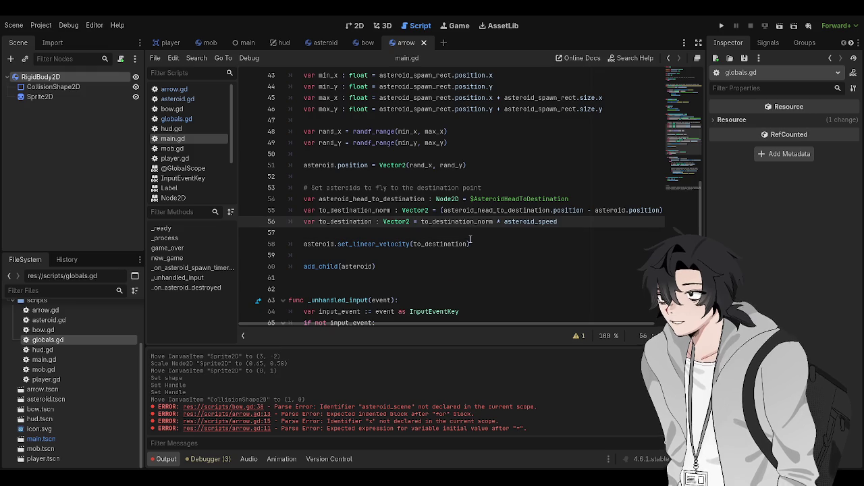
- Scroll through main.gd's spawn function to review the asteroid position and velocity code
left_click(470, 242)
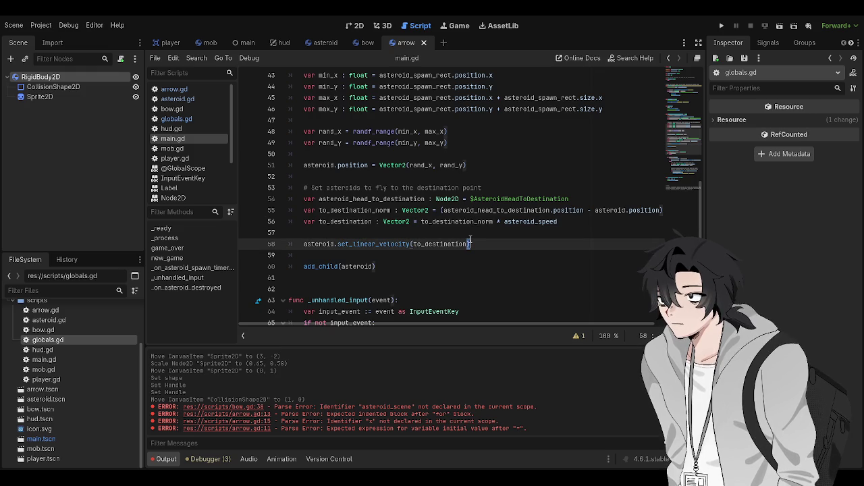
scroll(471, 243, "down", 10)
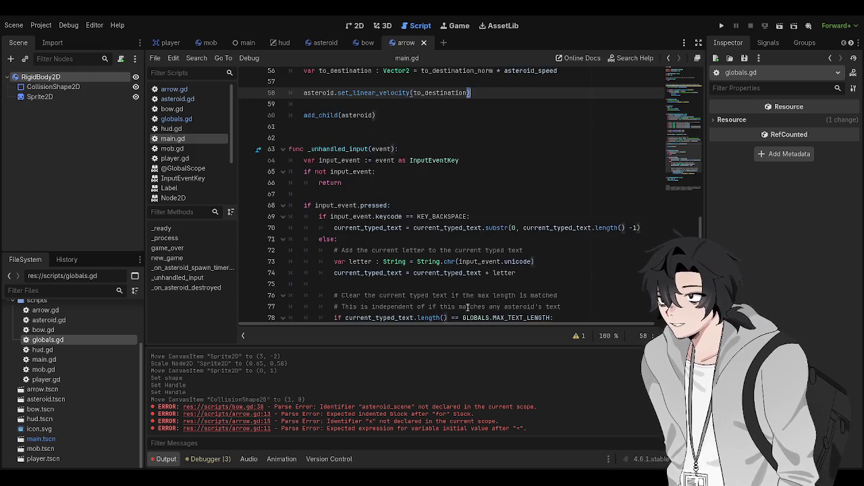
scroll(609, 174, "up", 8)
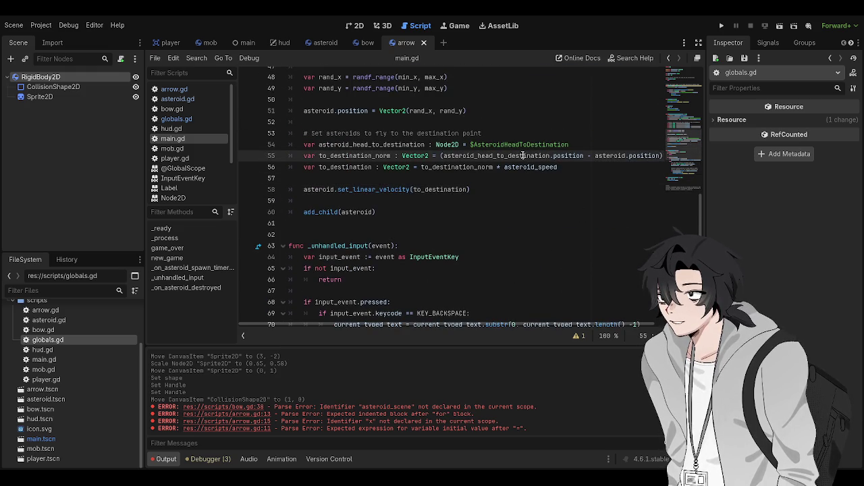
scroll(511, 216, "up", 2)
scroll(511, 216, "up", 1)
left_click(511, 203)
scroll(534, 180, "up", 3)
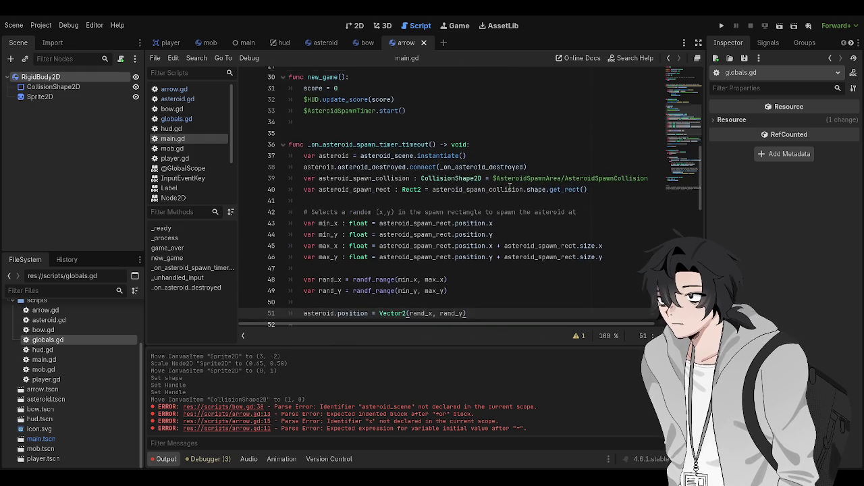
scroll(511, 185, "up", 3)
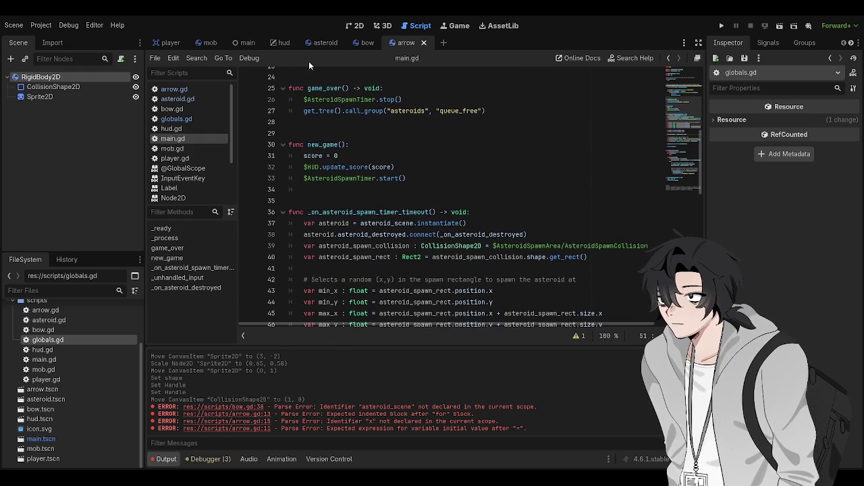
scroll(378, 182, "up", 6)
scroll(418, 196, "down", 10)
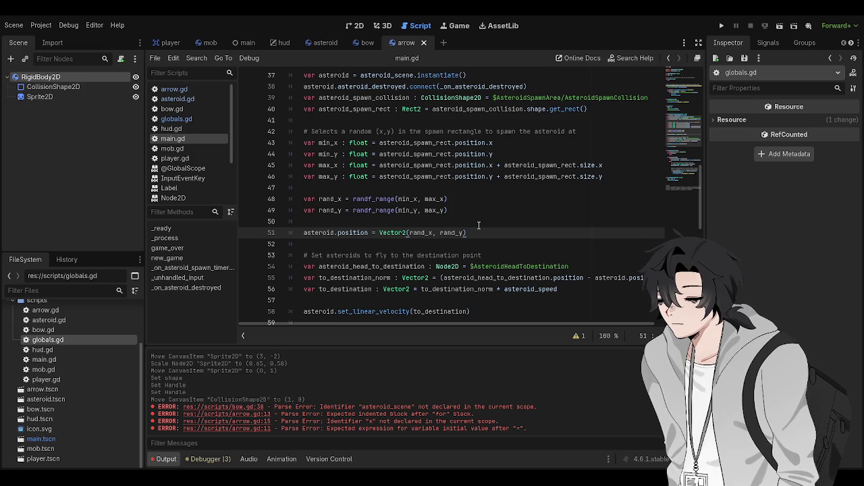
left_click(478, 225)
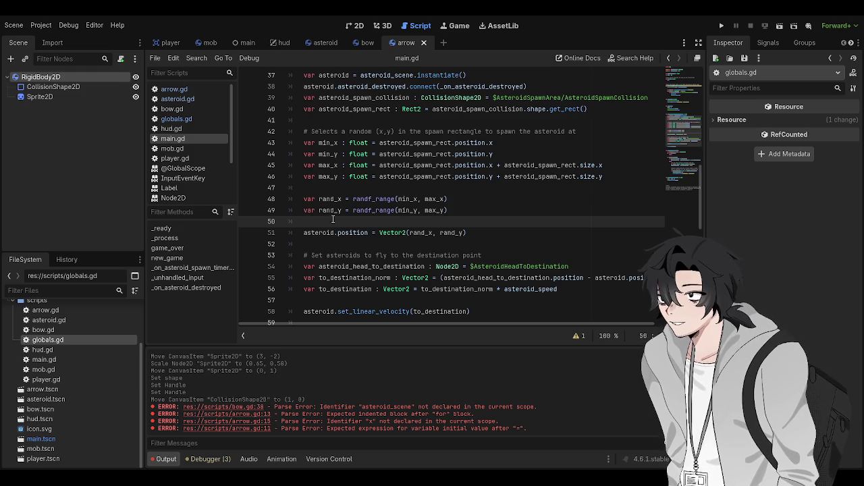
left_click(495, 235)
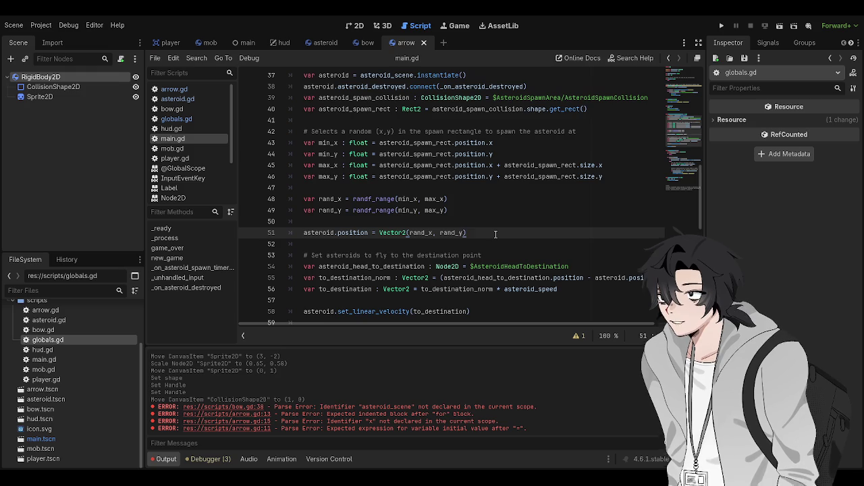
scroll(495, 235, "up", 2)
- Switch to arrow.gd and go to its closest-distance check in _process
left_click(165, 88)
left_click(478, 243)
left_click(480, 289)
- Type the comment '# Apply force vector based on' on line 25, below the closest-distance loop
left_click(482, 297)
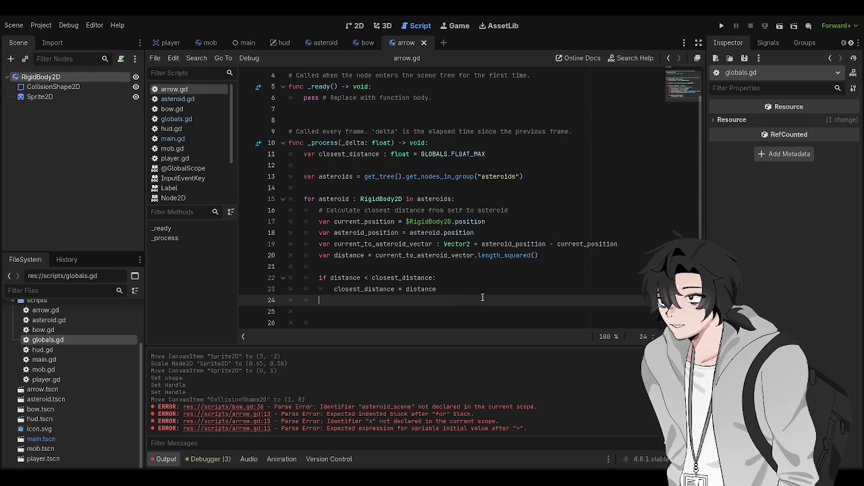
key("Down")
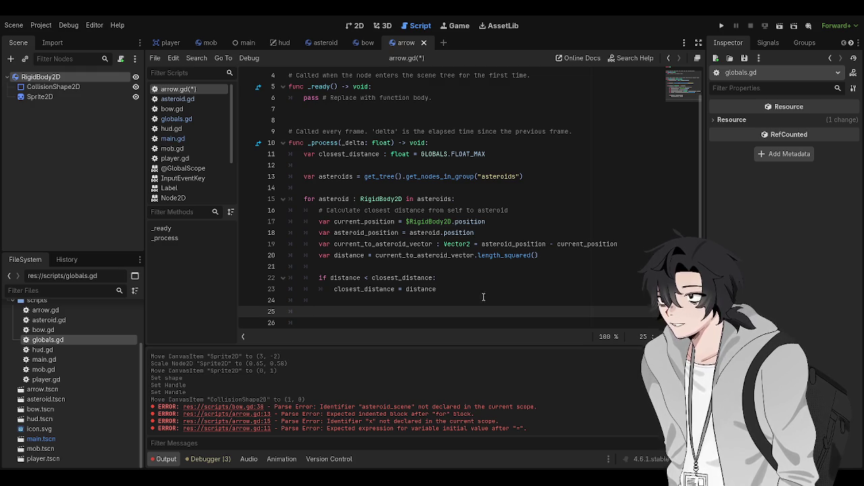
scroll(482, 297, "down", 1)
type("# Apply force vector ba")
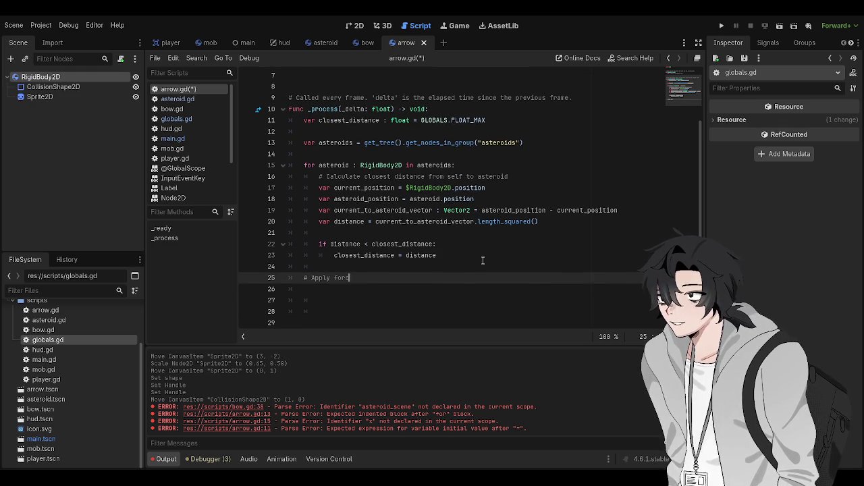
type("sed on")
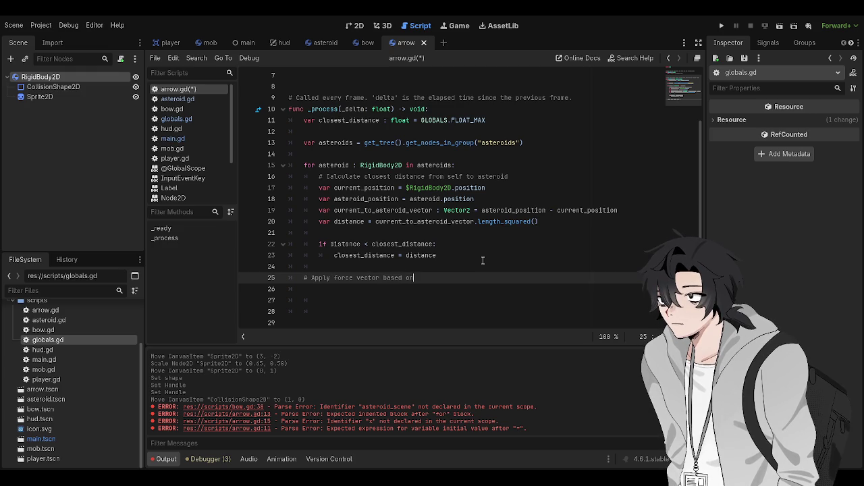
- Declare 'var to_asteroid_vector : Vector2' on line 12, under the closest_distance declaration
left_click(496, 130)
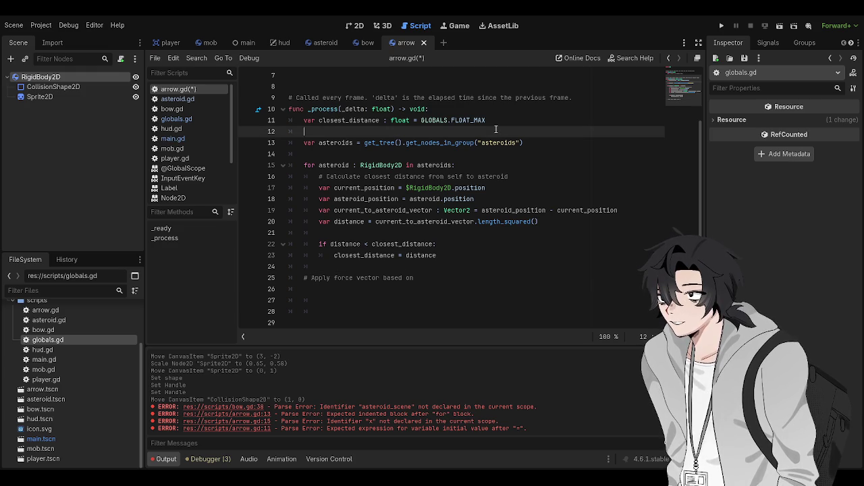
key("Up")
key("ctrl+Right")
key("ctrl+Right")
key("ctrl+Right")
key("Return")
type("var distance")
key("ctrl+BackSpace")
type("t")
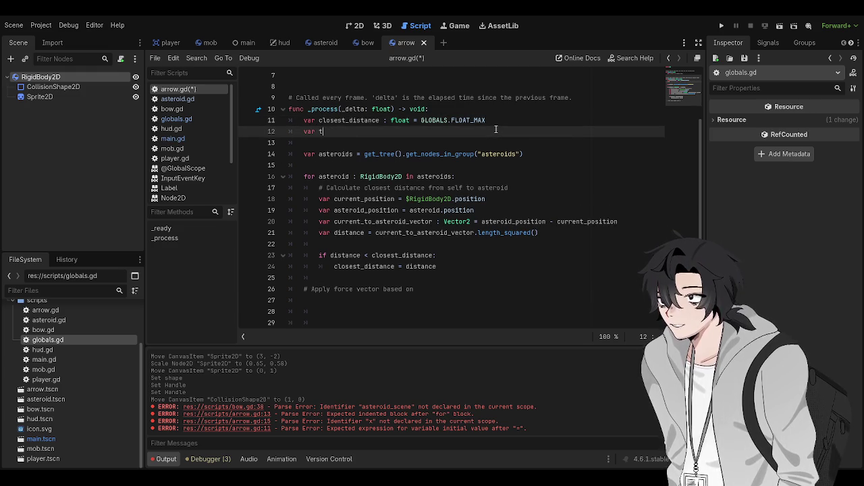
type("o_asteroid_vector")
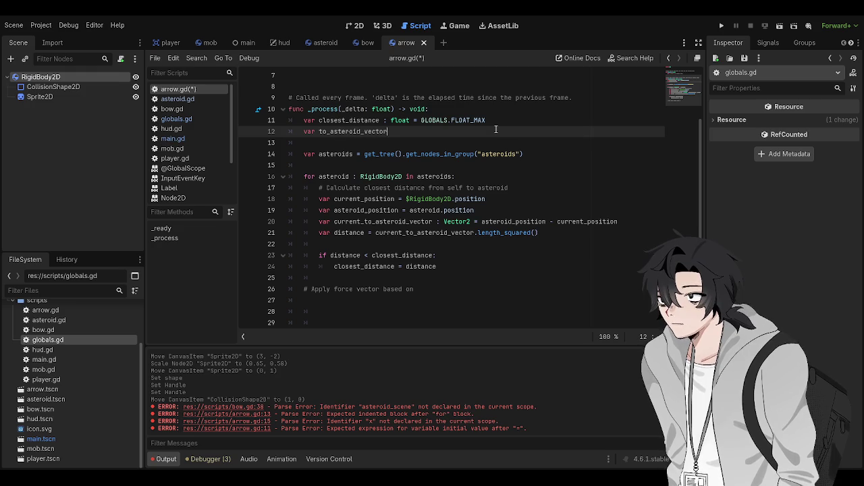
type(" : Vector2 =")
key("BackSpace")
key("BackSpace")
left_click(495, 154)
- Rename it to_closest_asteroid_vector and assign it current_to_asteroid_vector inside the if block
left_click(486, 210)
left_click(450, 262)
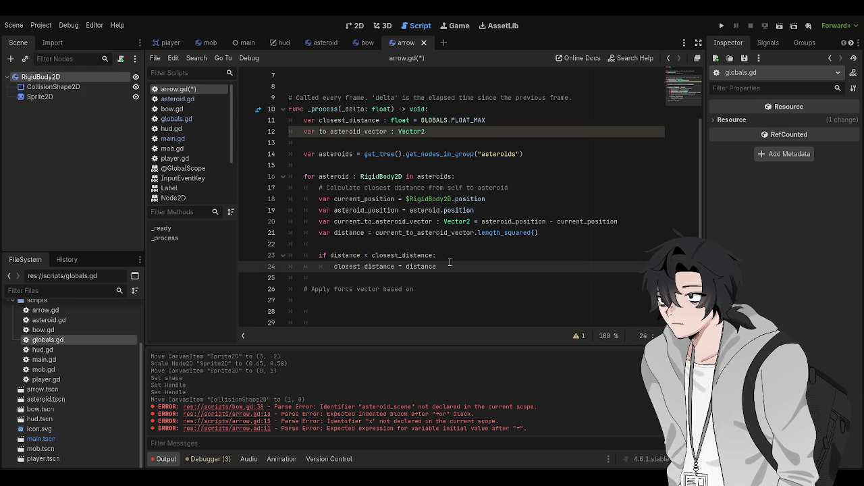
key("Return")
type("to_")
key("BackSpace")
key("BackSpace")
key("BackSpace")
type("c")
key("Escape")
left_click(329, 131)
type("closest_")
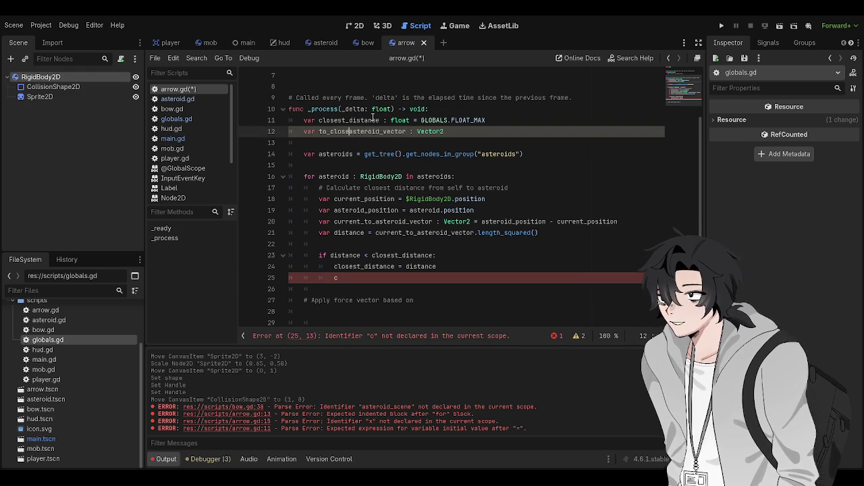
key("Down")
key("Down")
key("Down")
key("Down")
key("Down")
key("Down")
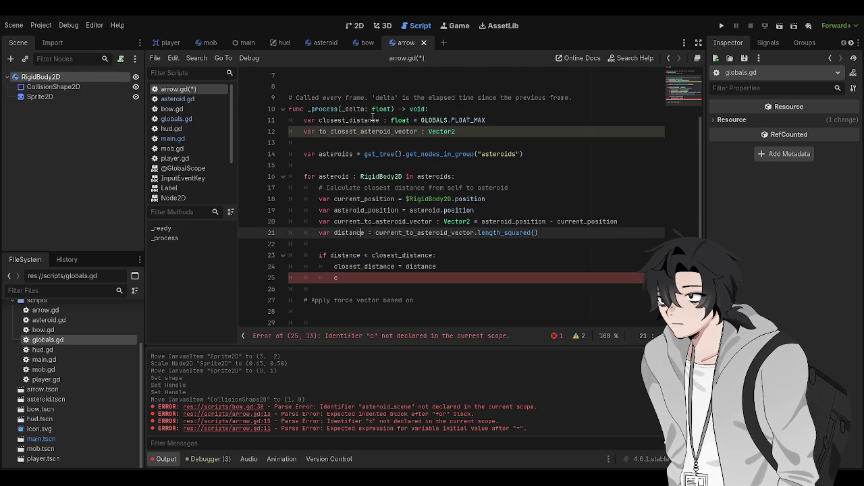
key("BackSpace")
type("to_closest_asteroid_vector = ")
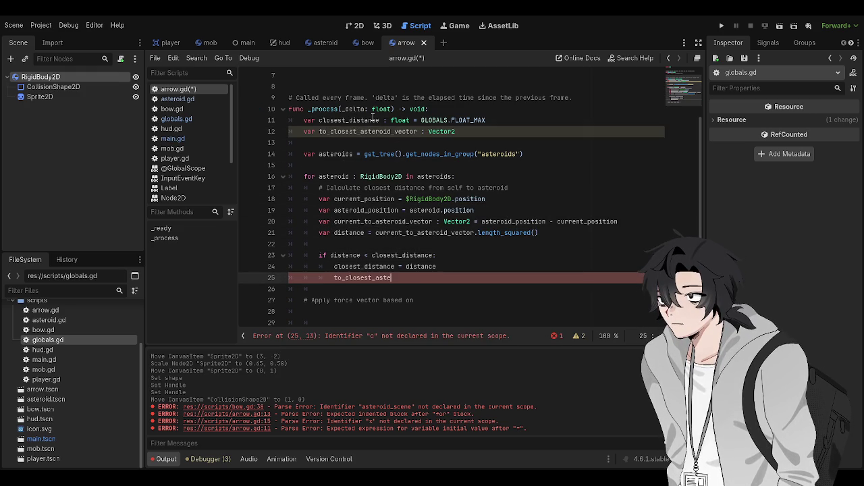
type("curre")
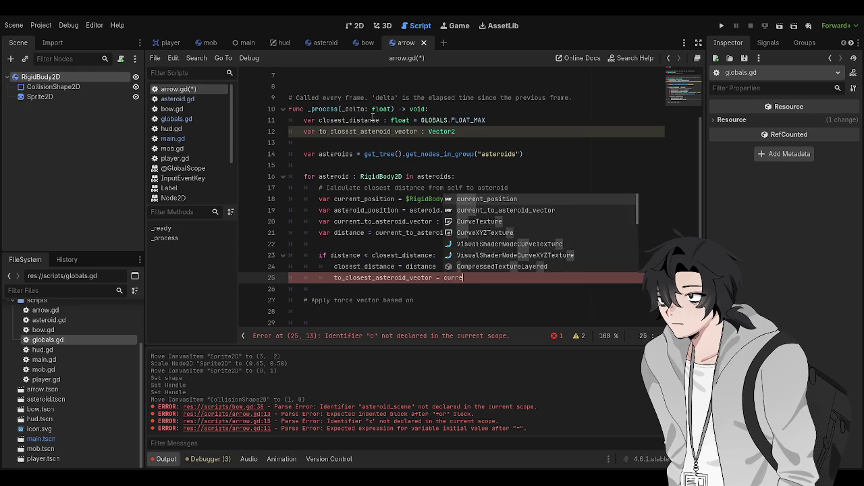
type("nt_to_asteroid_vector")
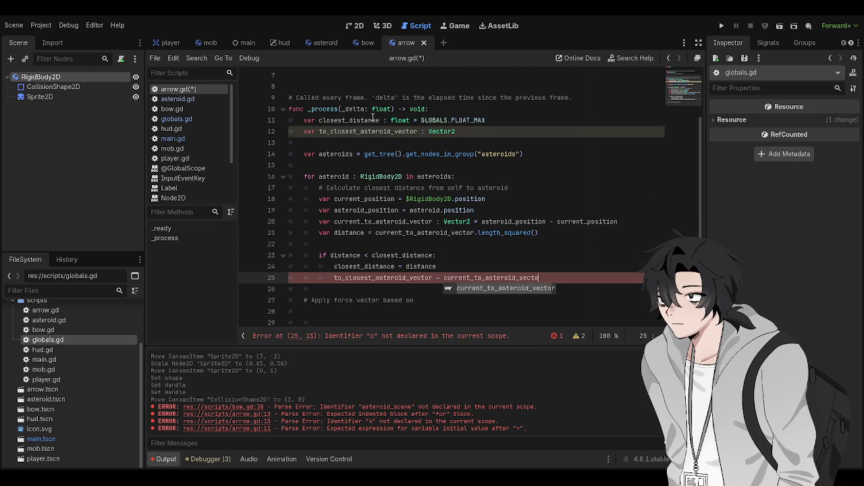
key("Down")
key("Down")
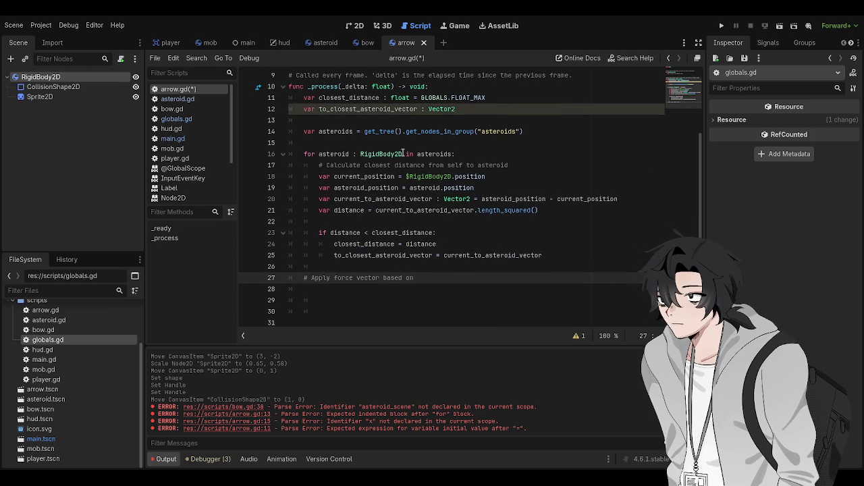
- End the comment with 'direction vector' and rename line 12's variable to to_closest_asteroid_dir_vector
type(" direction")
type(" vector")
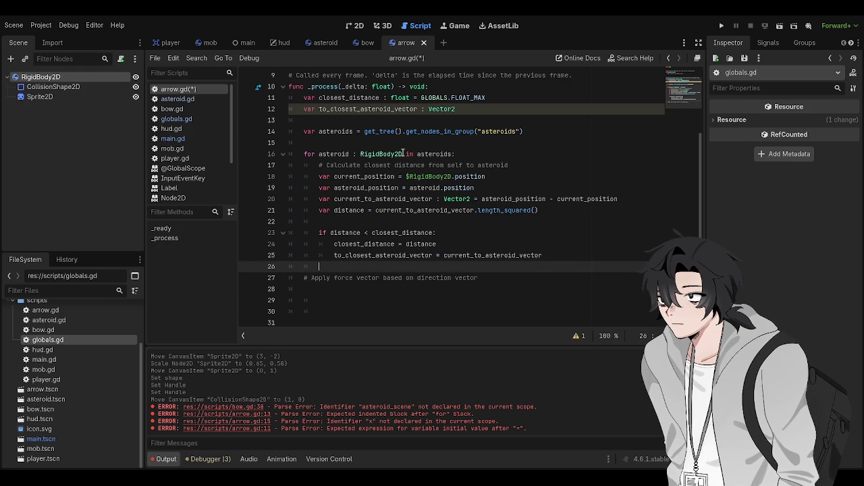
key("Up")
key("Up")
key("Up")
left_click(366, 110)
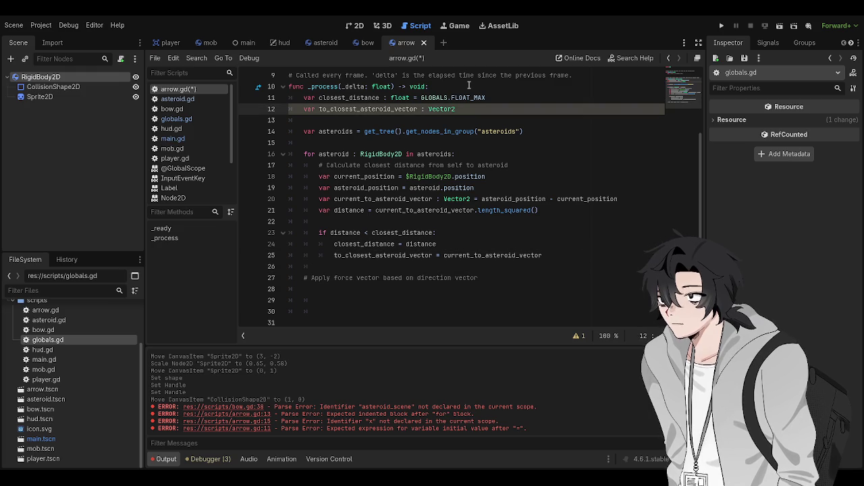
type("di")
key("BackSpace")
key("ctrl+Right")
key("BackSpace")
key("BackSpace")
key("BackSpace")
type("dir_vector")
- Match the variable name on line 25, append .normalize() to the assignment, and save
left_click(409, 255)
type("dir_")
left_click(562, 255)
type(".normalize()")
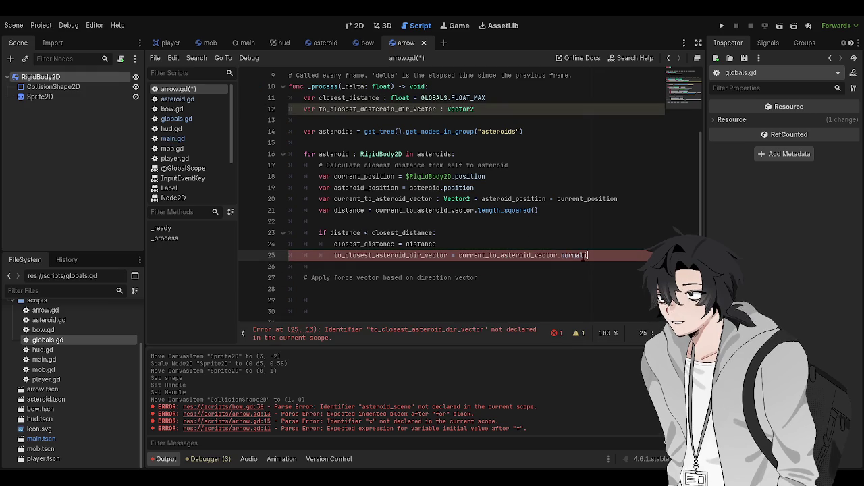
key("ctrl+s")
key("Return")
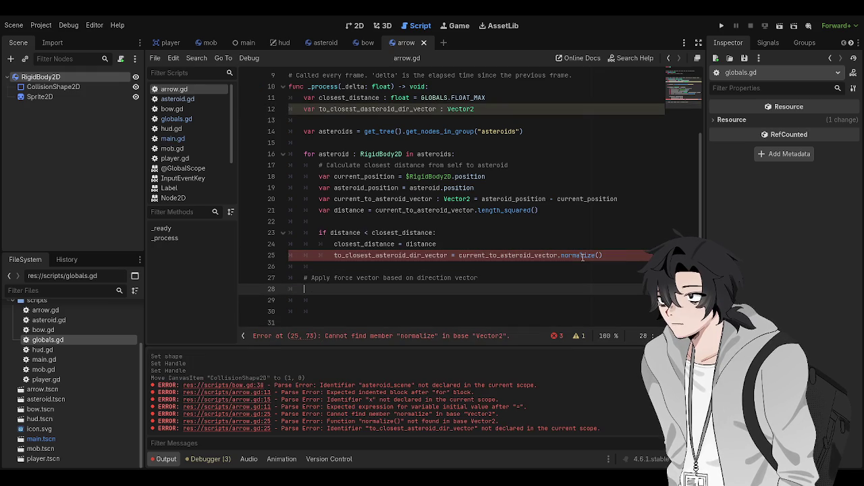
double_click(393, 110)
key("ctrl+c")
double_click(415, 255)
key("ctrl+v")
left_click(522, 287)
key("ctrl+s")
- Remove the stray 'd' from the variable names on lines 12 and 25, saving after each fix
left_click(387, 109)
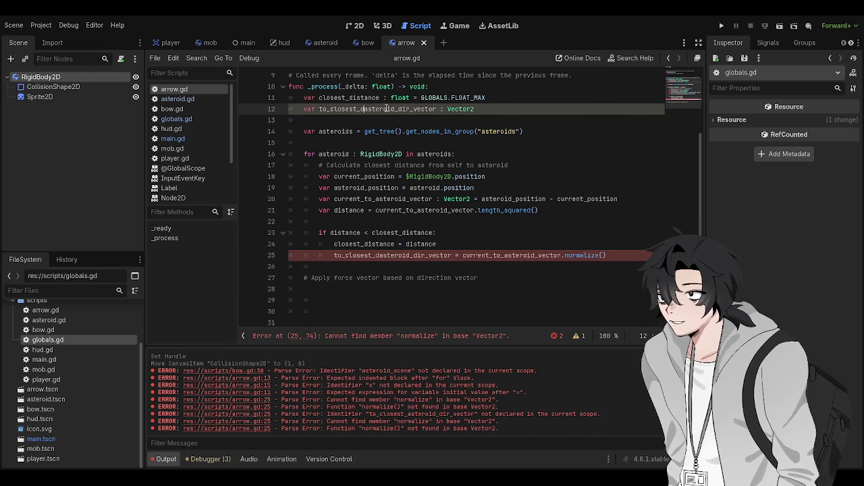
key("BackSpace")
key("ctrl+s")
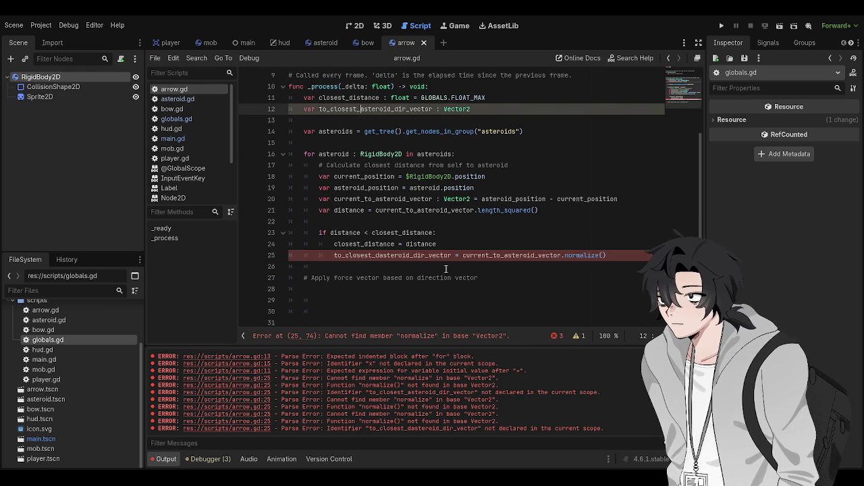
left_click(392, 256)
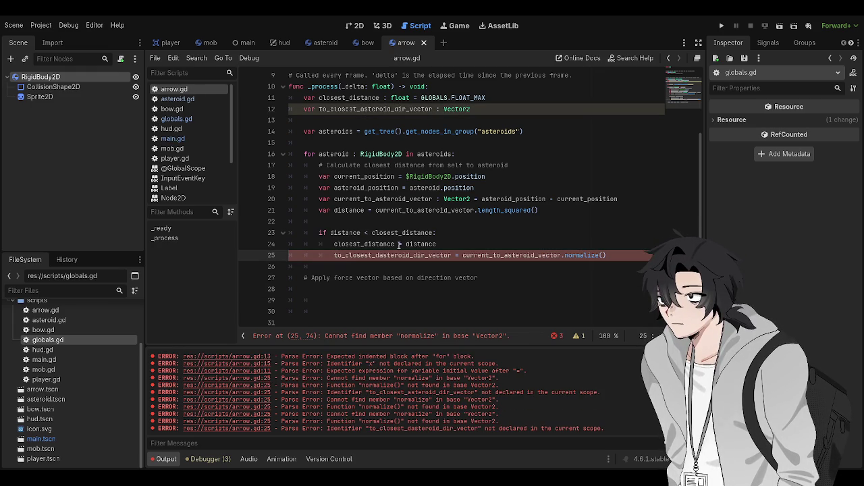
key("BackSpace")
key("ctrl+s")
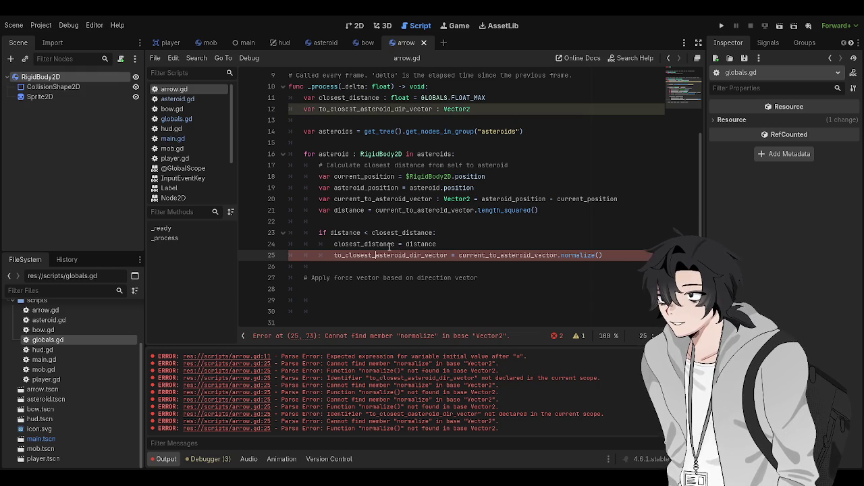
- Change line 25's call to .normalized() and save arrow.gd
double_click(422, 98)
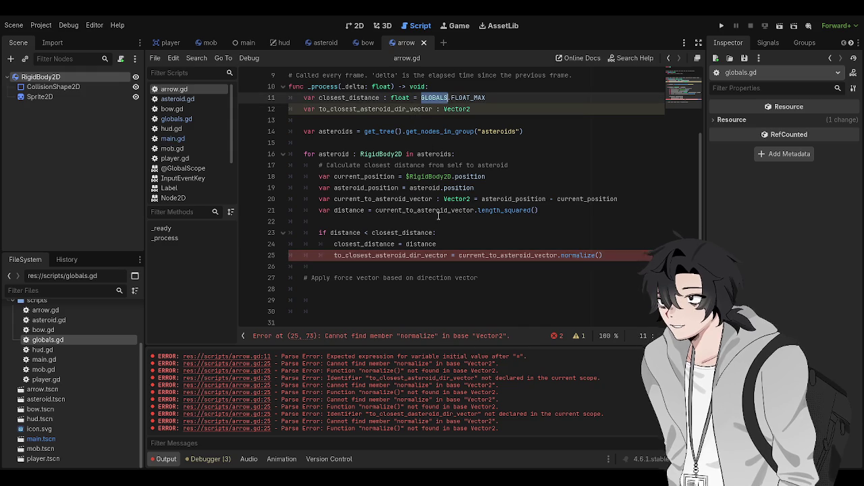
left_click(595, 255)
type("d")
key("ctrl+s")
key("Escape")
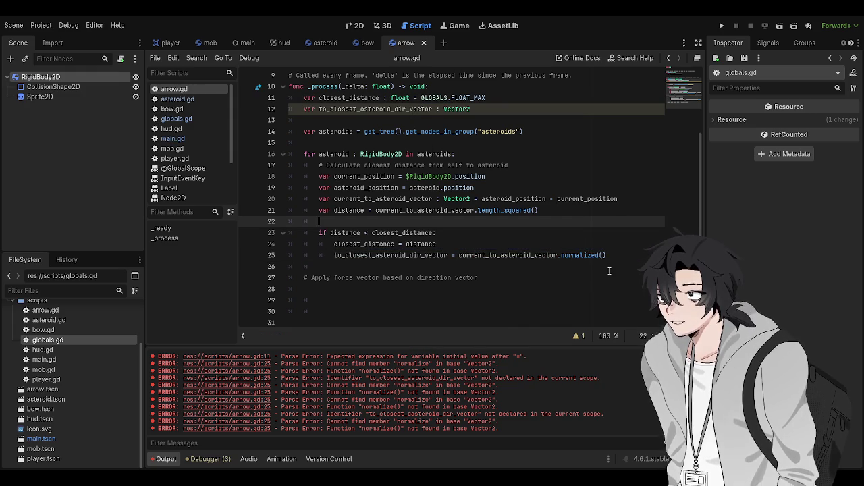
key("Down")
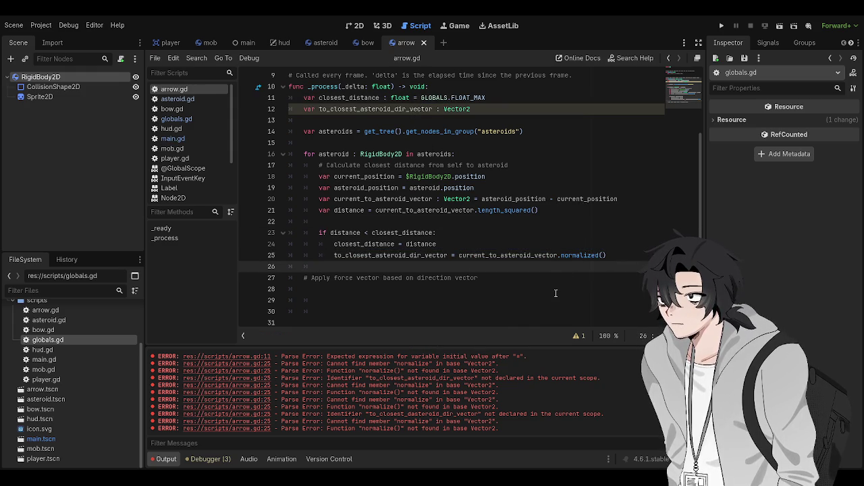
left_click(537, 277)
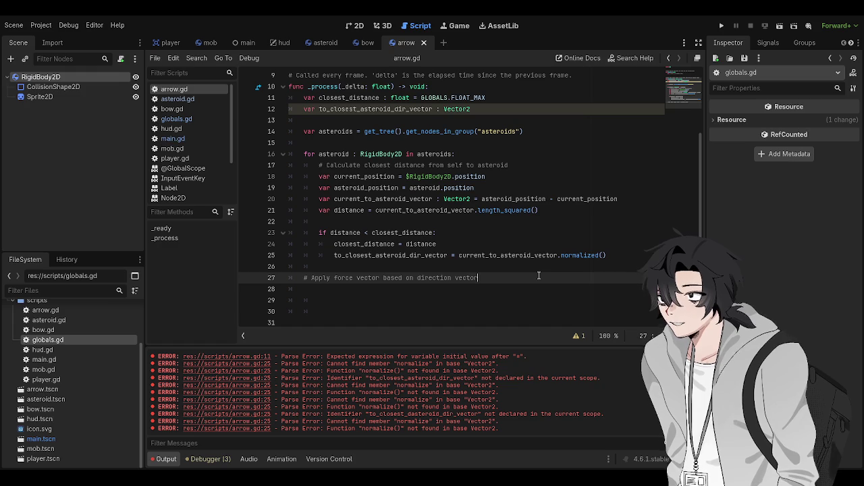
key("Down")
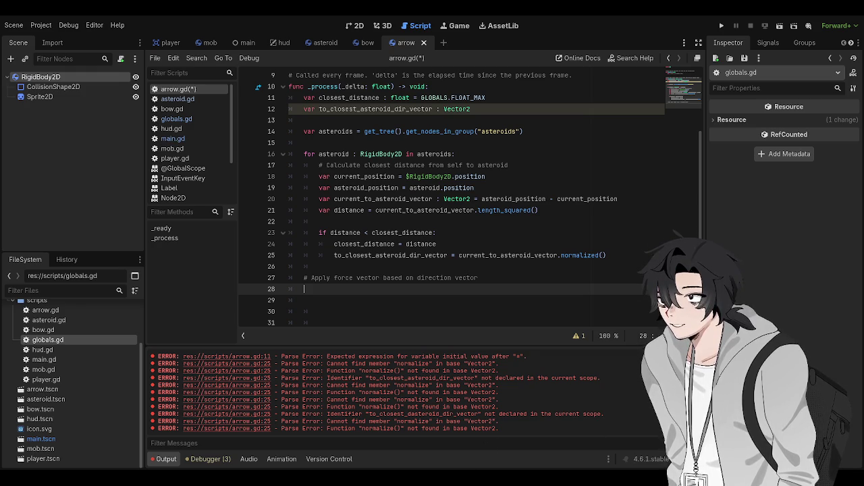
left_click(327, 278)
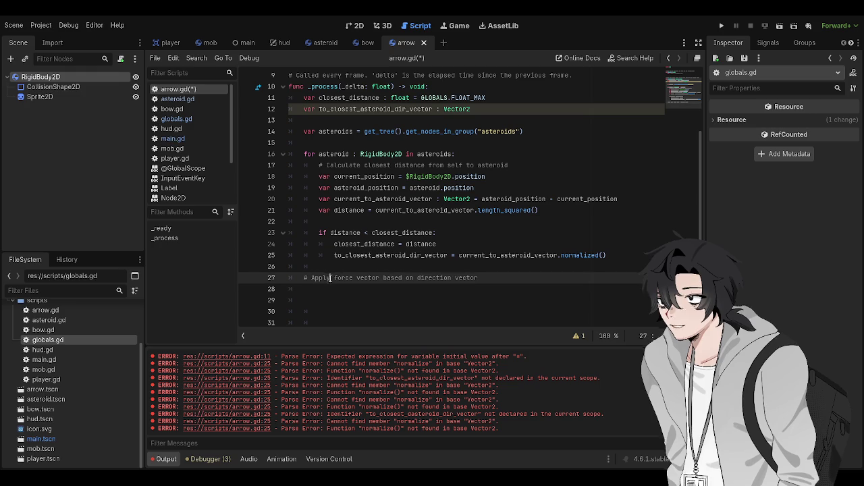
left_click(346, 290)
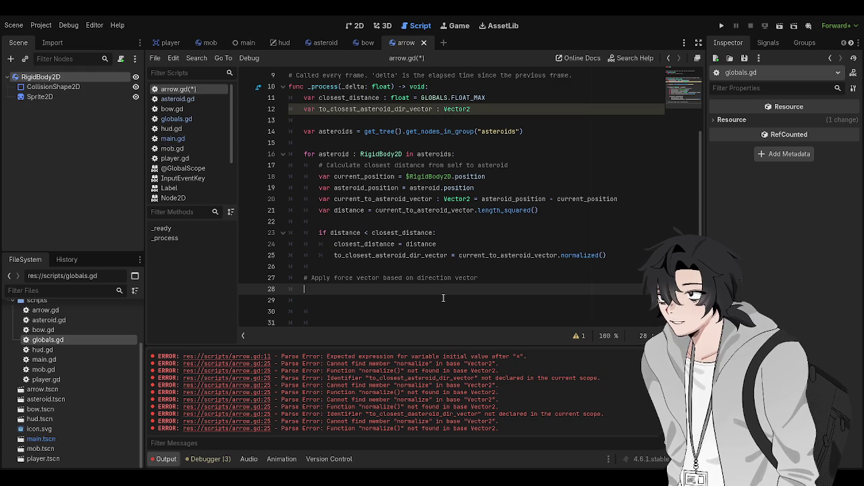
scroll(373, 235, "up", 2)
- Add 'var speed =' on line 3 under 'extends Node' and save arrow.gd
scroll(373, 234, "up", 2)
left_click(458, 98)
key("Return")
type("var speed")
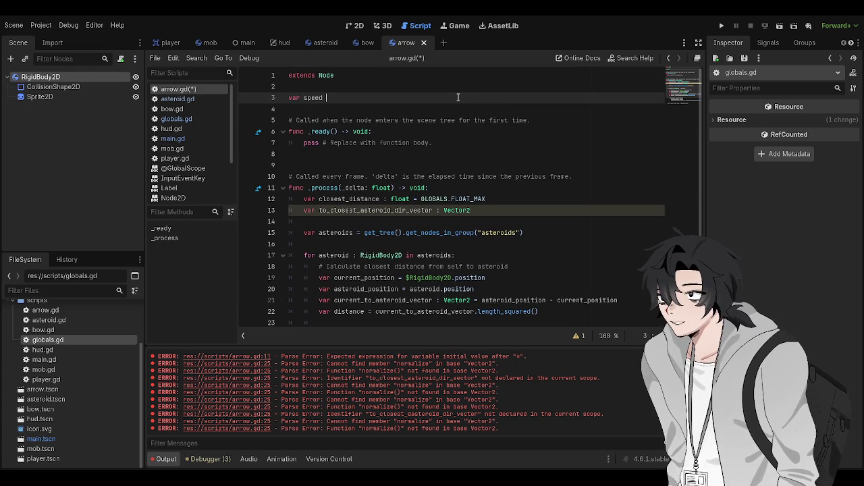
key("BackSpace")
key("BackSpace")
key("BackSpace")
type("speed")
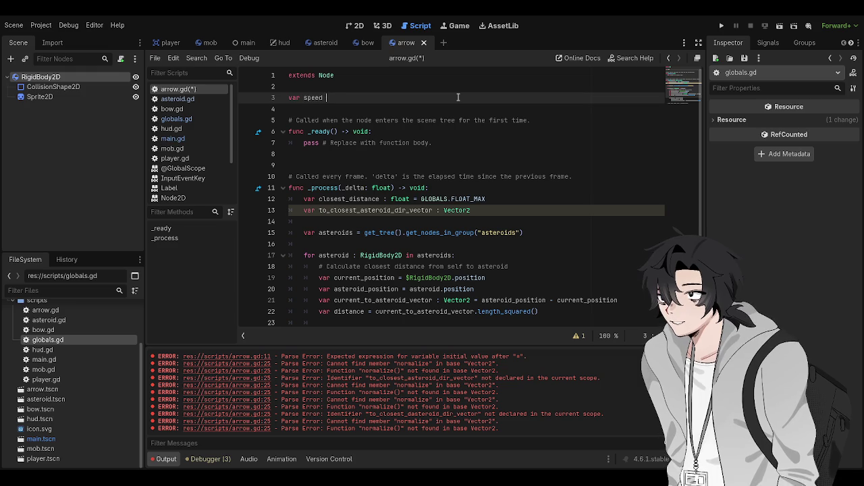
type(" =")
key("ctrl+s")
key("Down")
key("Down")
key("Down")
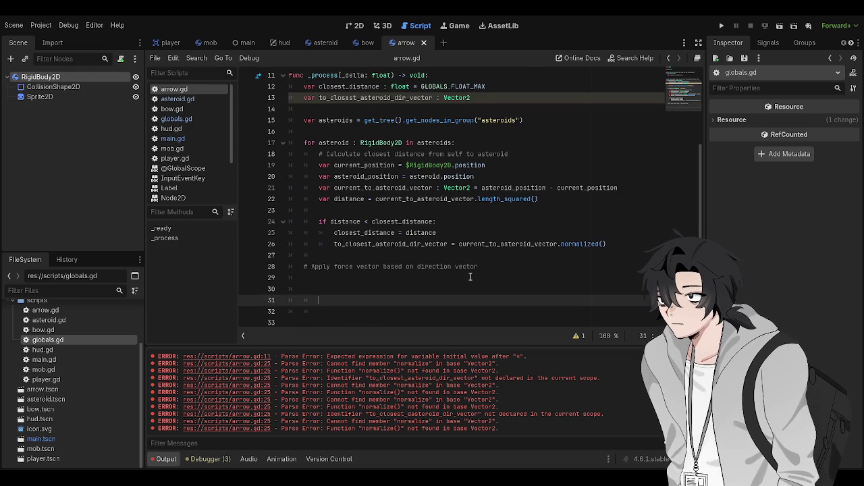
key("Up")
key("Up")
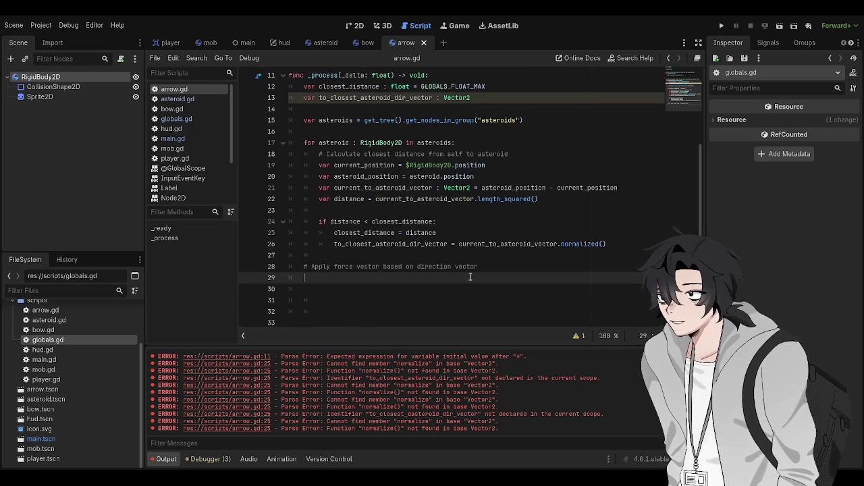
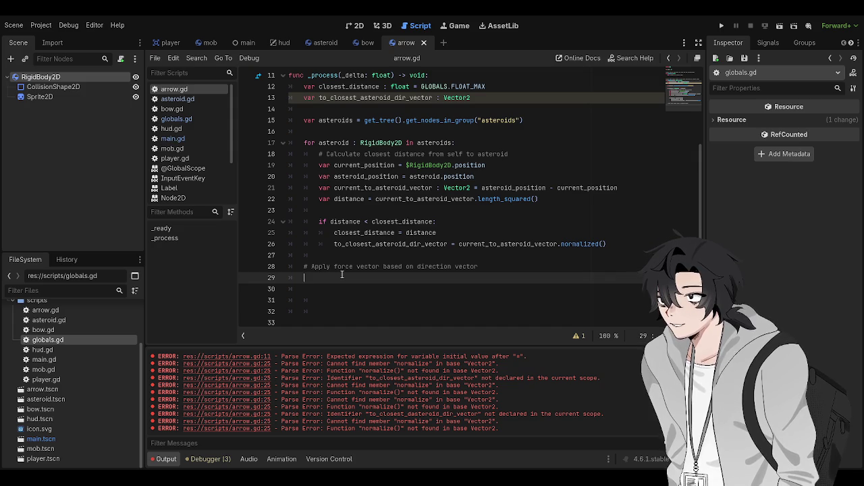
- Start line 29 as var force_vector =, then trim it back to a bare var
scroll(406, 215, "up", 4)
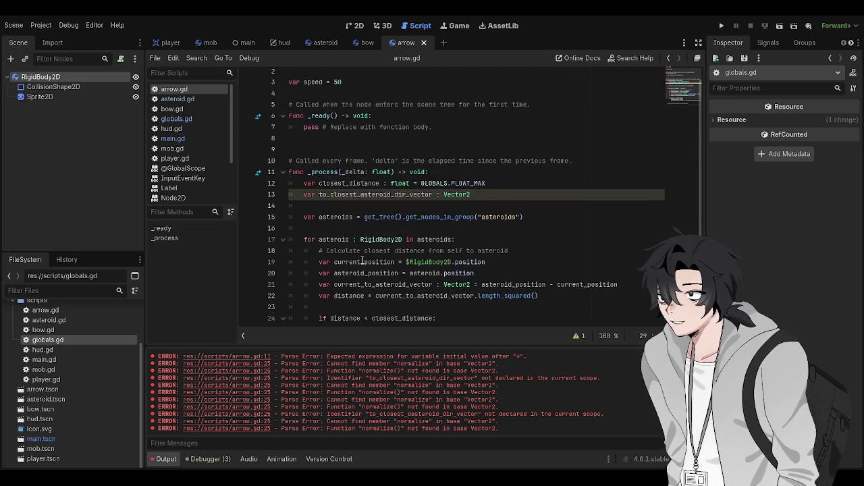
scroll(405, 215, "down", 3)
scroll(405, 215, "up", 1)
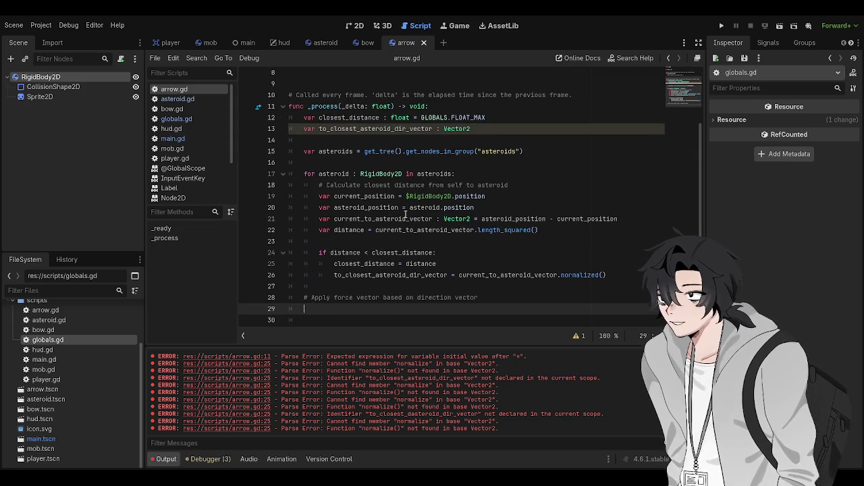
type("var force_vector =")
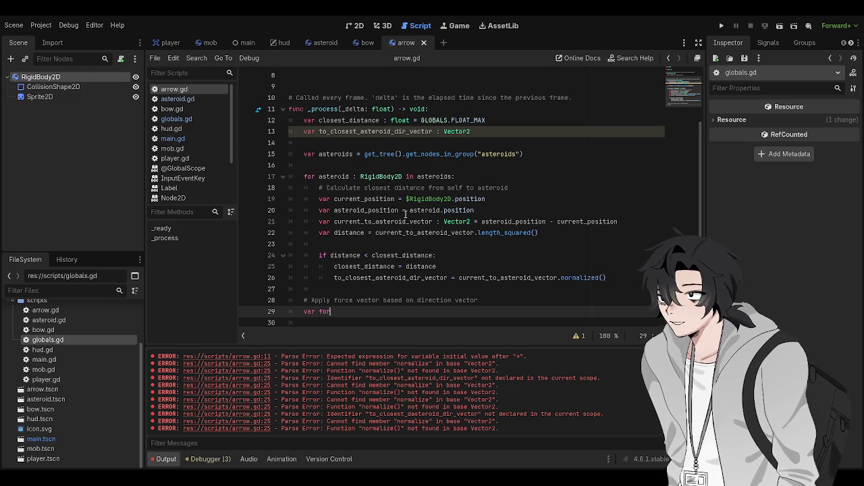
key("ctrl+BackSpace")
key("ctrl+BackSpace")
key("ctrl+BackSpace")
type("var")
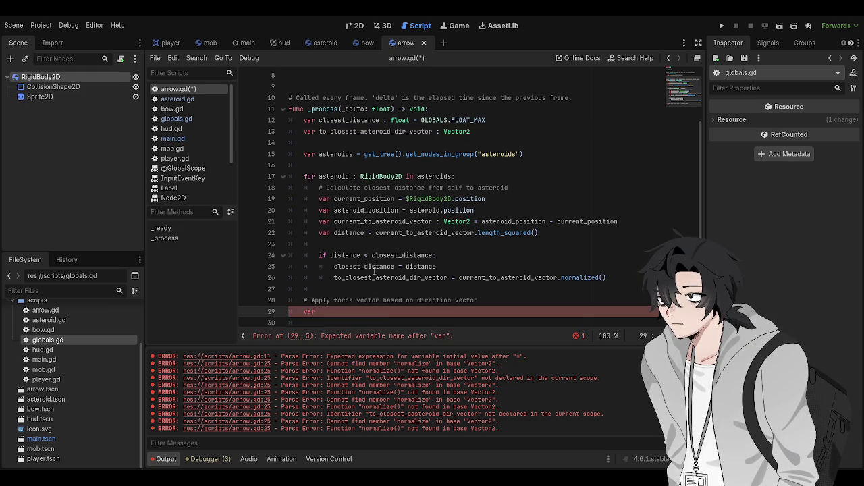
scroll(320, 98, "up", 3)
left_click(319, 99)
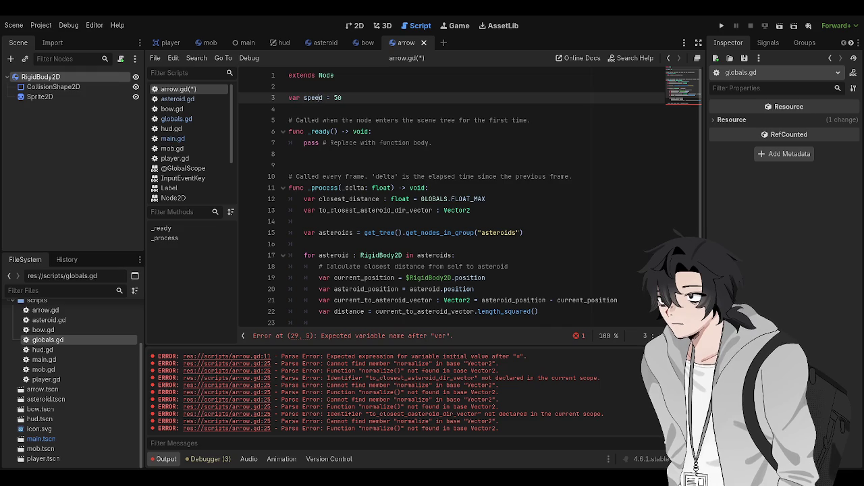
- Try renaming speed to force_power on line 3, then revert to speed and save arrow.gd
double_click(314, 98)
type("force_")
type("power")
key("ctrl+s")
key("Down")
double_click(324, 98)
key("ctrl+z")
key("ctrl+z")
key("ctrl+z")
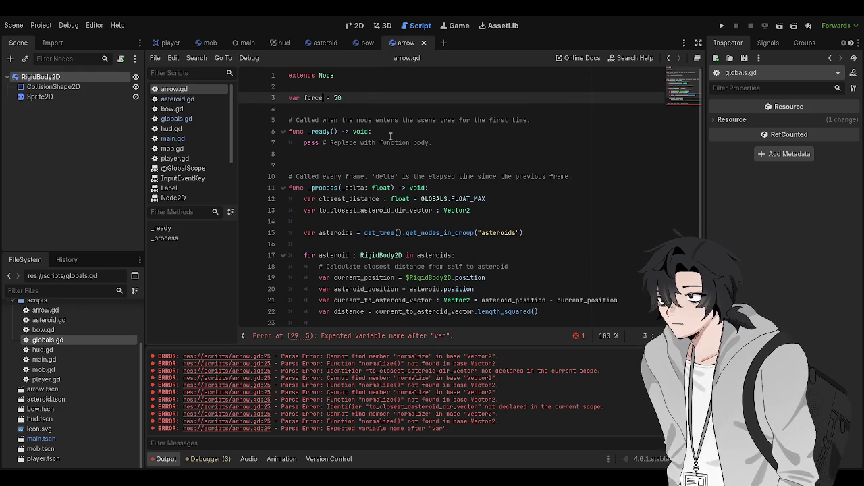
key("ctrl+s")
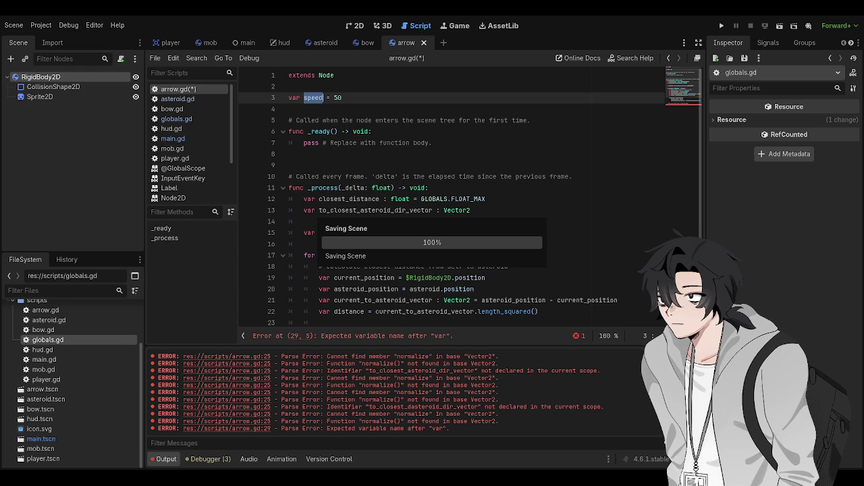
scroll(378, 257, "down", 3)
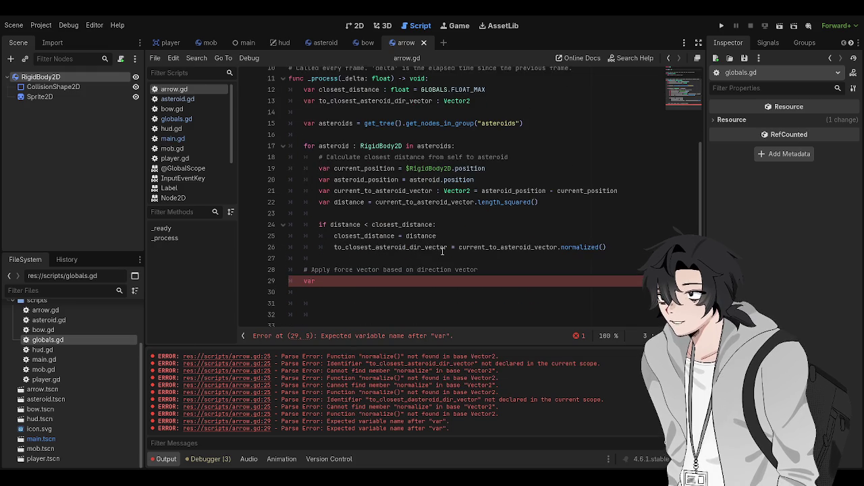
- Paste the if/apply_central_force block and use to_closest_asteroid_dir_vector in its condition
left_click(381, 268)
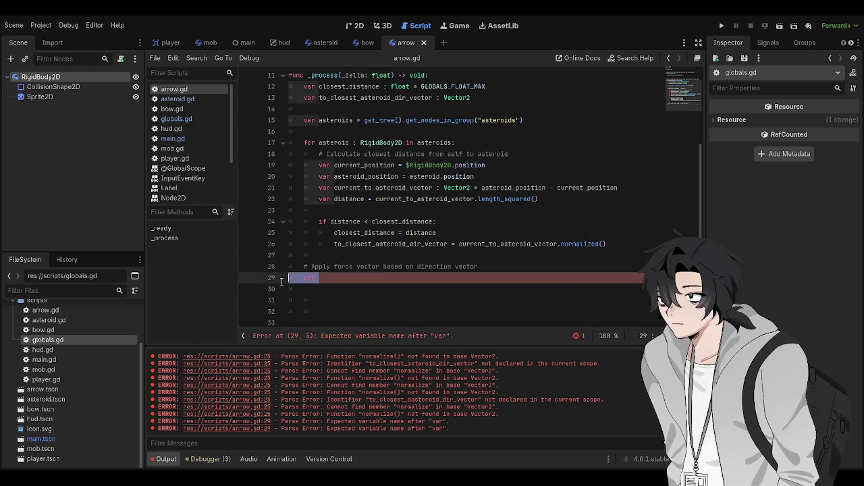
type("if direction != Vector2.ZERO:         apply_central_force(direction.normalized() * thrust_power)")
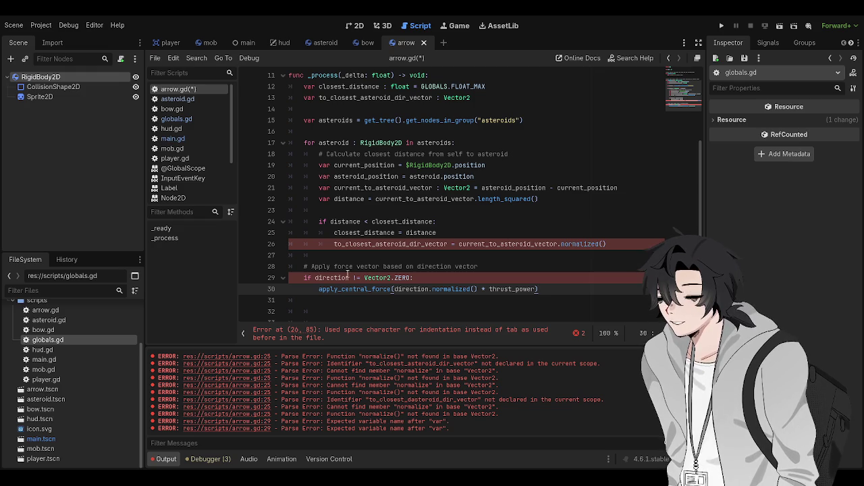
left_click(325, 277)
double_click(338, 283)
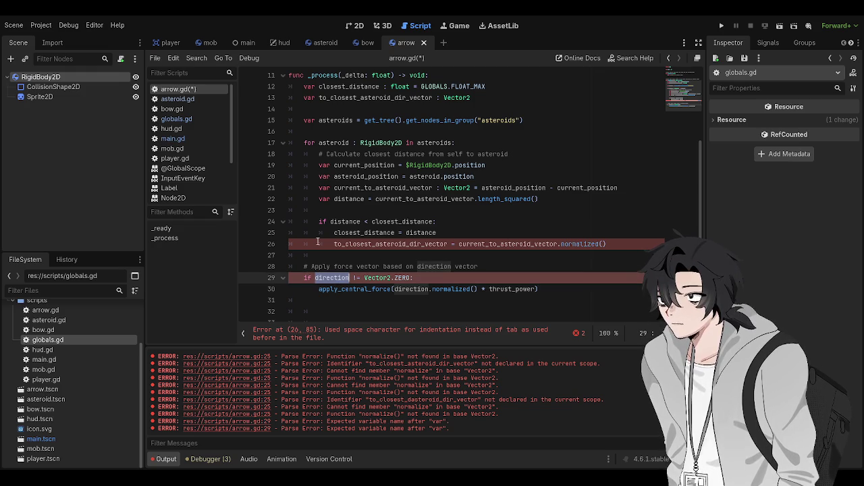
type("to_closest")
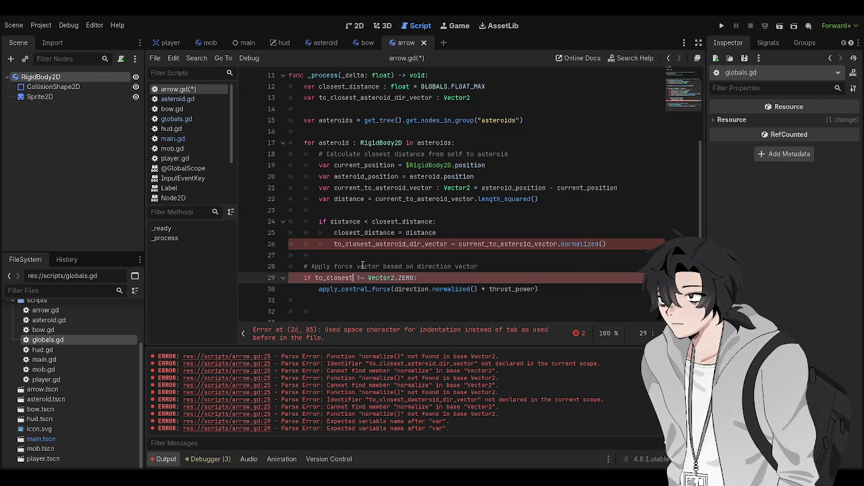
left_click(352, 257)
left_click(388, 233)
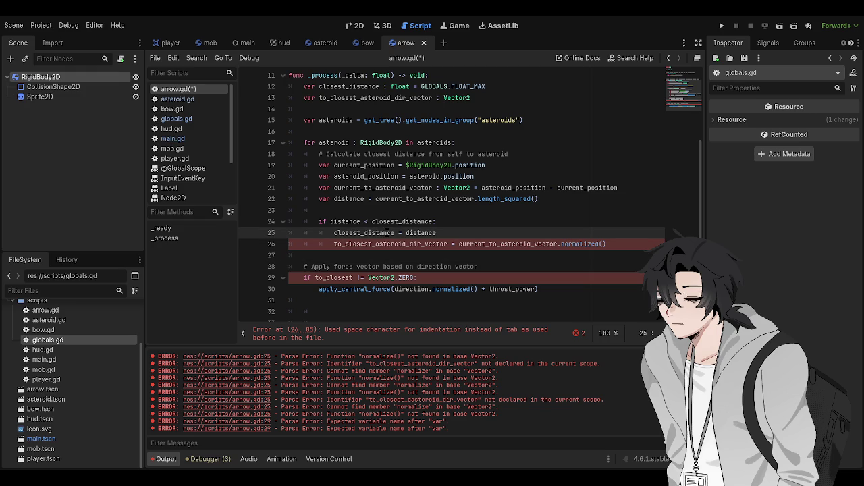
left_click(404, 269)
key("Up")
key("Up")
key("ctrl+d")
key("ctrl+c")
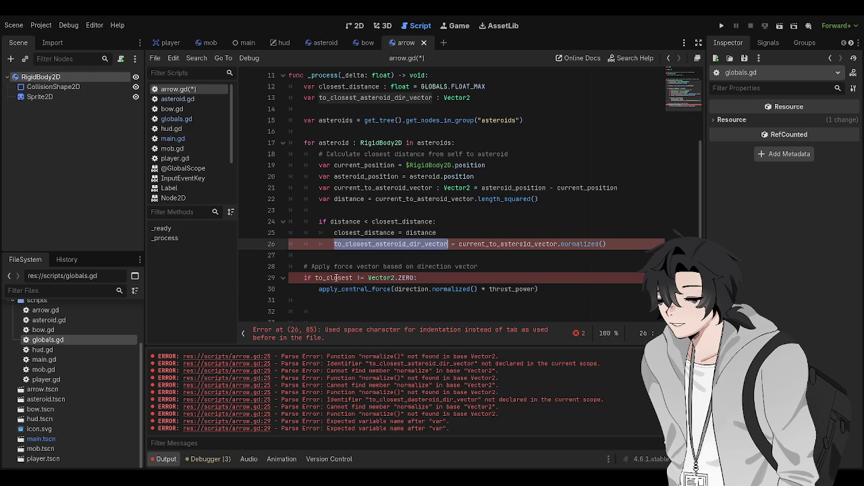
double_click(334, 277)
key("ctrl+v")
left_click(333, 255)
key("ctrl+s")
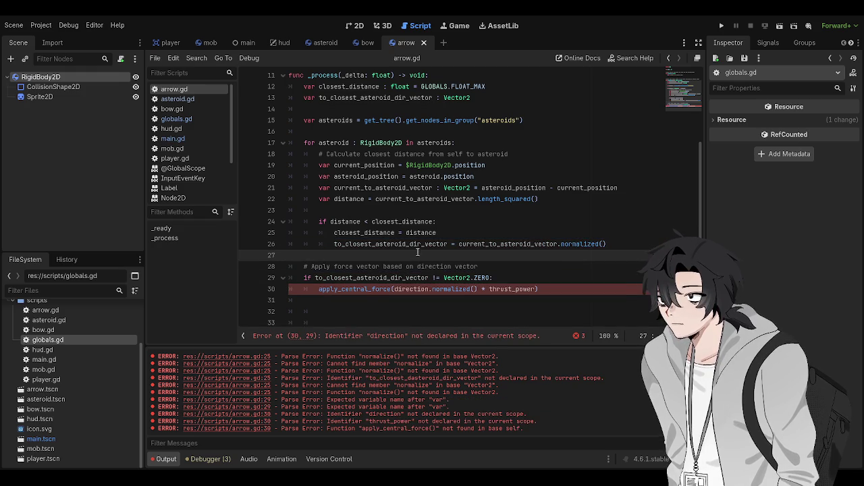
- Use to_closest_asteroid_dir_vector in the apply_central_force call too and save arrow.gd
left_click(434, 289)
left_click(420, 289)
key("ctrl+d")
type("to_closest_asteroi")
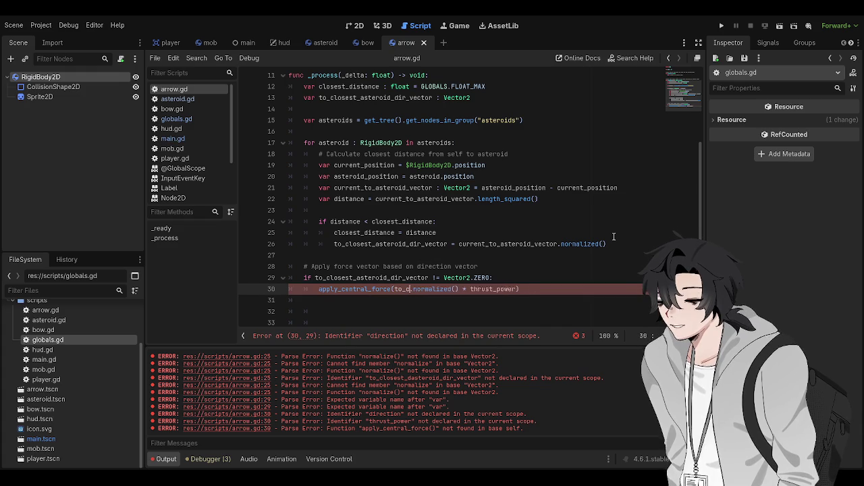
type("d_dir_vector")
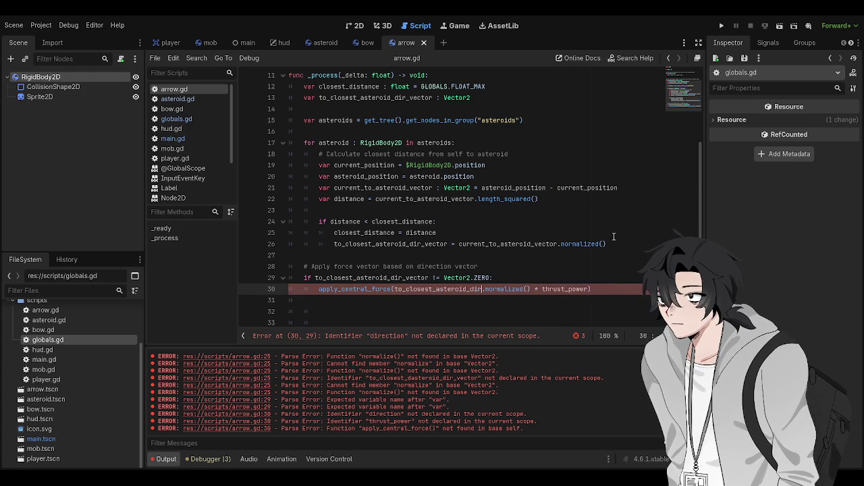
key("ctrl+s")
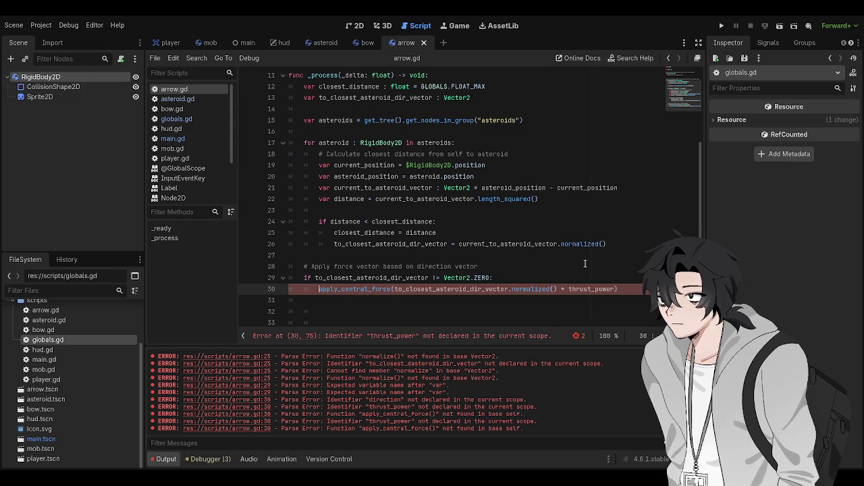
- Declare var RigidBody: RigidBody2D = $RigidBody2D at the top of _process
scroll(584, 263, "up", 4)
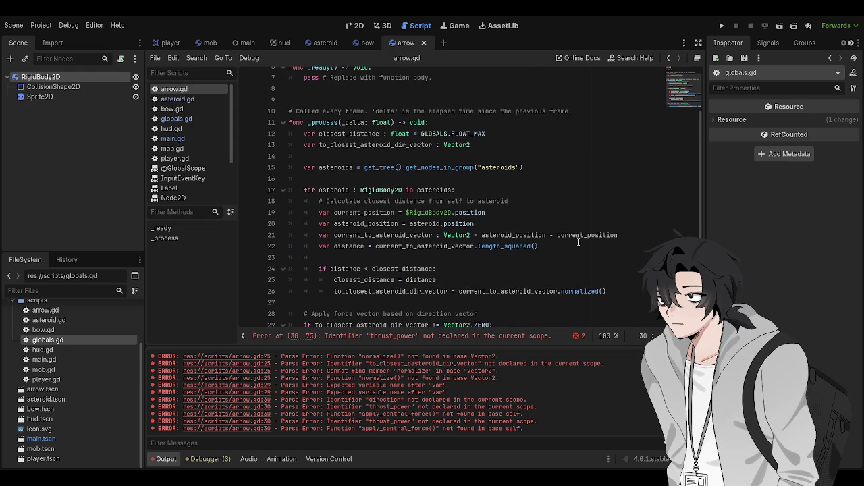
scroll(513, 229, "down", 3)
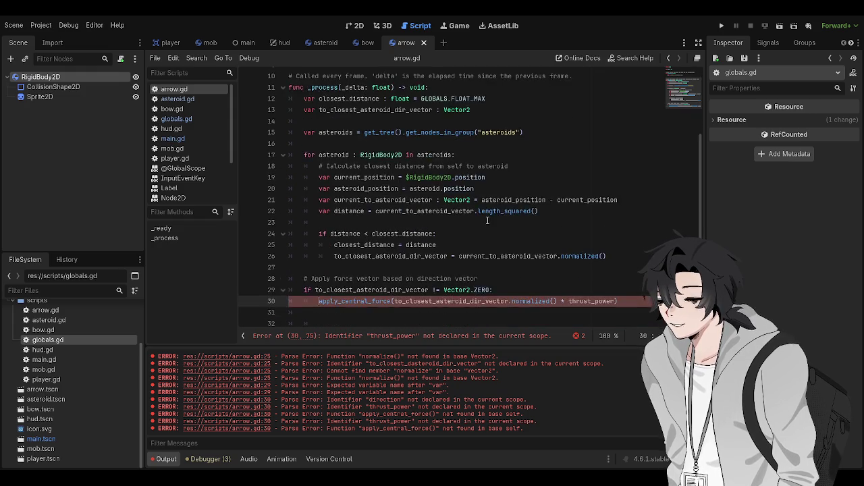
type("$RigidBody")
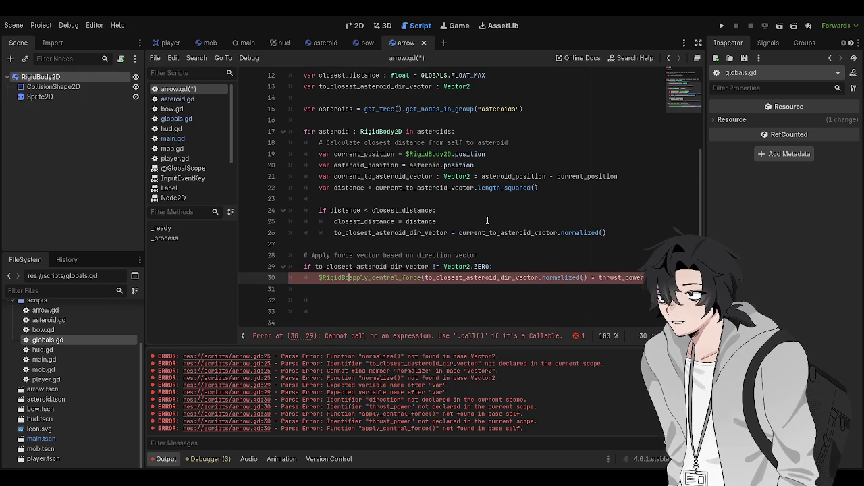
type("2D.")
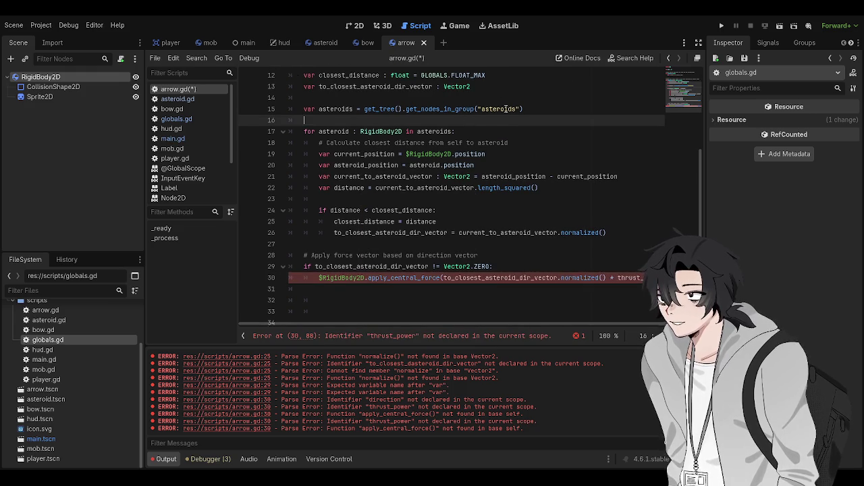
scroll(490, 102, "up", 3)
left_click(490, 121)
left_click(491, 98)
key("Return")
type("var Rigi")
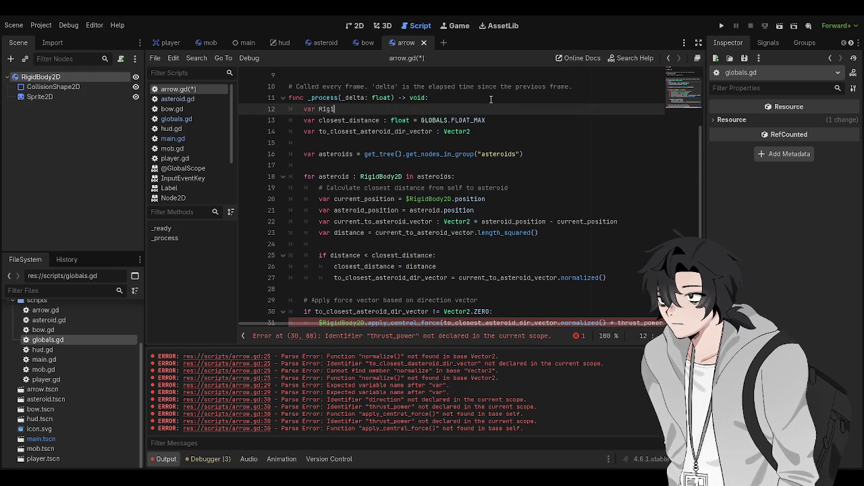
type("dBody =")
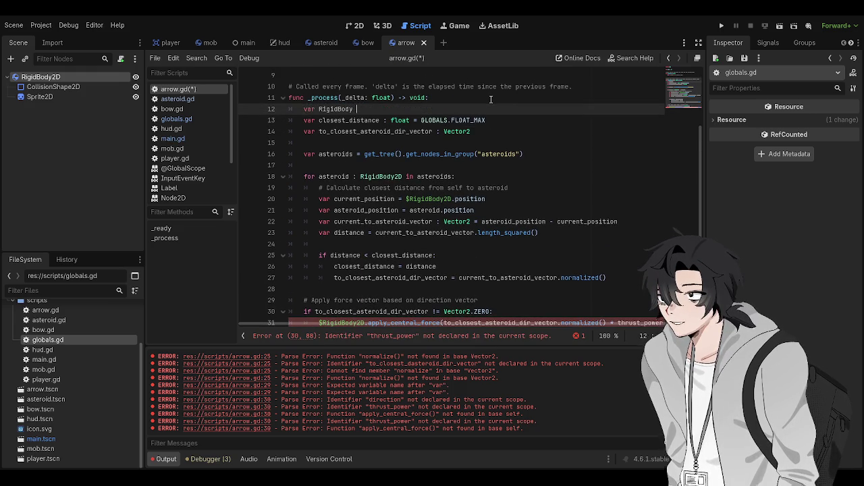
key("BackSpace")
type(": RigidBod")
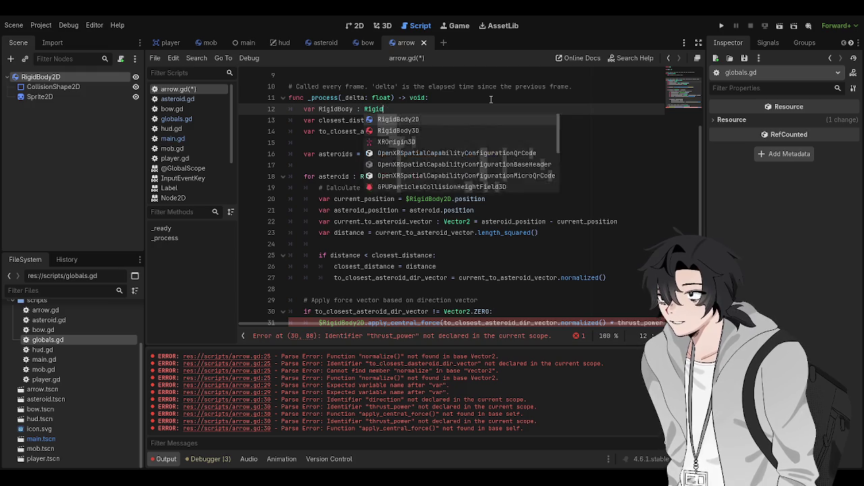
key("Return")
type("= $Rigid")
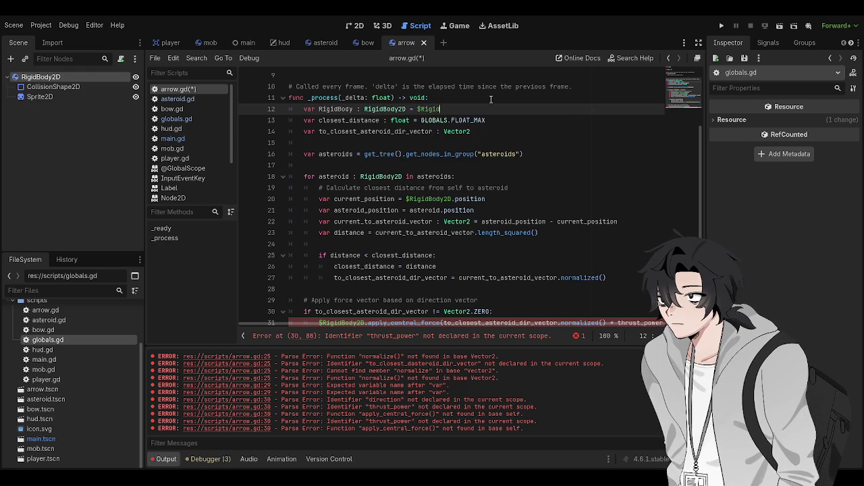
type("Body2D")
- Replace the $RigidBody2D references on line 20 and in the force call with RigidBody
left_click(429, 198)
double_click(429, 199)
key("BackSpace")
key("BackSpace")
type("RigidBody")
scroll(336, 261, "down", 3)
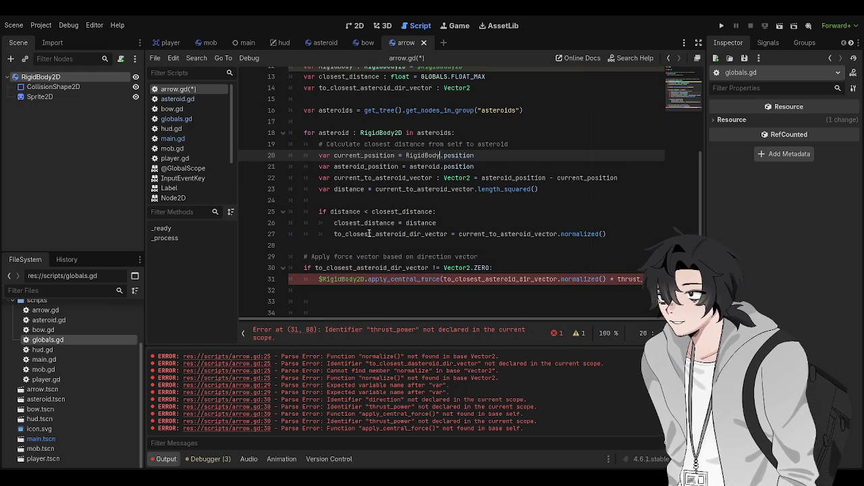
double_click(337, 266)
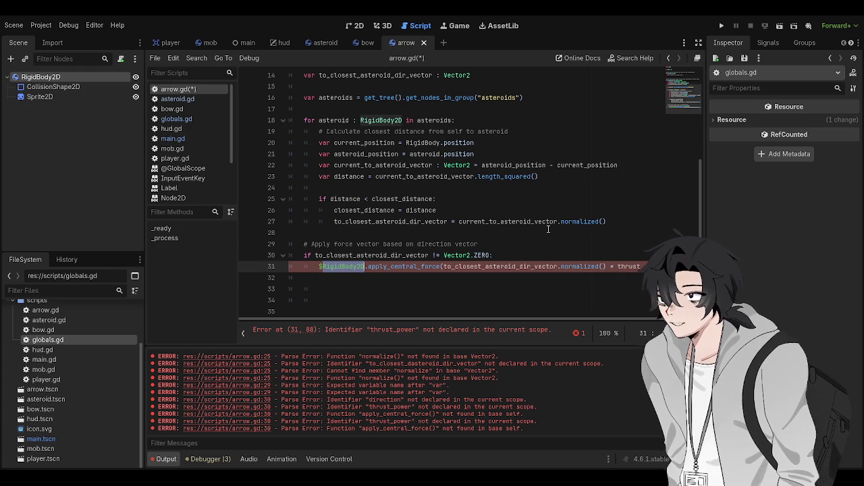
key("BackSpace")
key("BackSpace")
type("RigidBody")
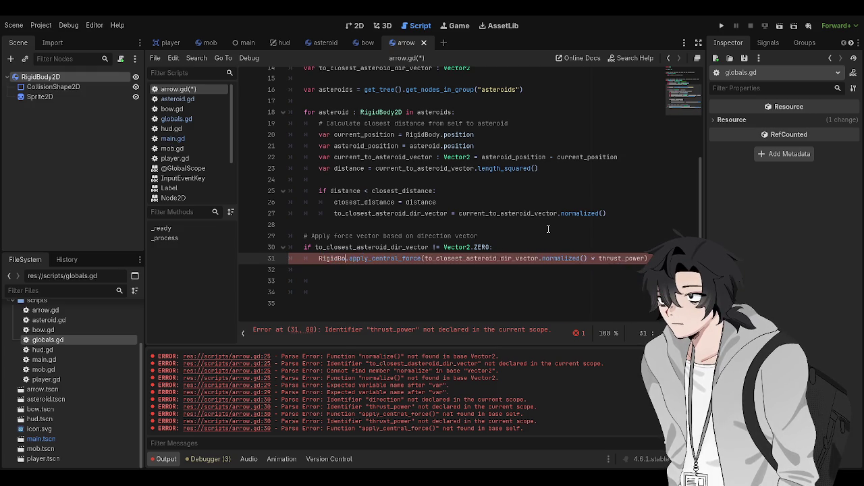
- Replace thrust_power with * speed in the force call and save arrow.gd
scroll(549, 229, "up", 1)
key("ctrl+Right")
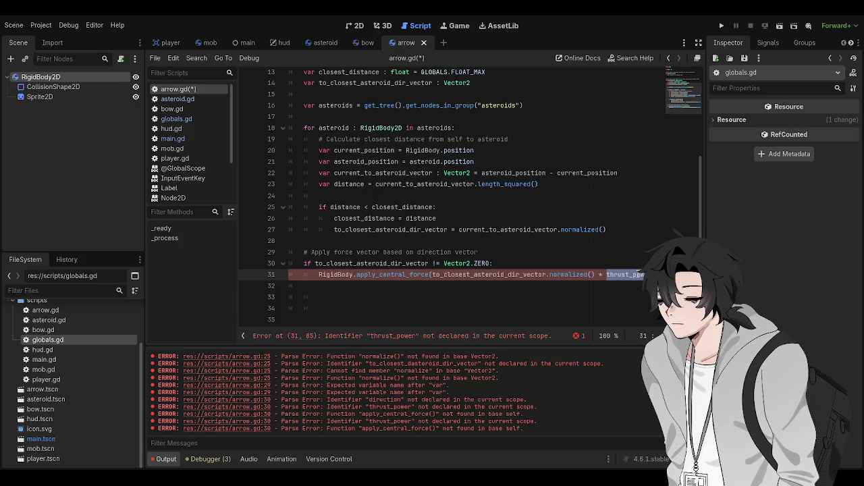
key("ctrl+BackSpace")
key("ctrl+BackSpace")
key("ctrl+BackSpace")
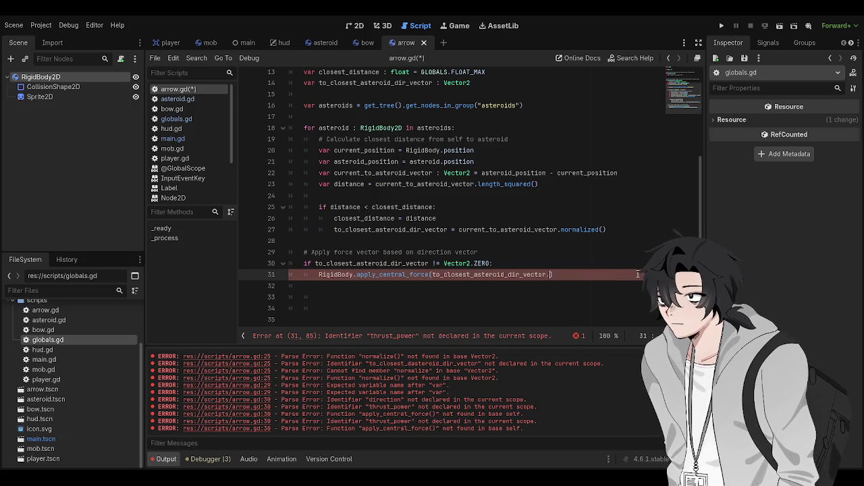
key("ctrl+z")
key("BackSpace")
key("BackSpace")
key("BackSpace")
key("BackSpace")
key("BackSpace")
key("BackSpace")
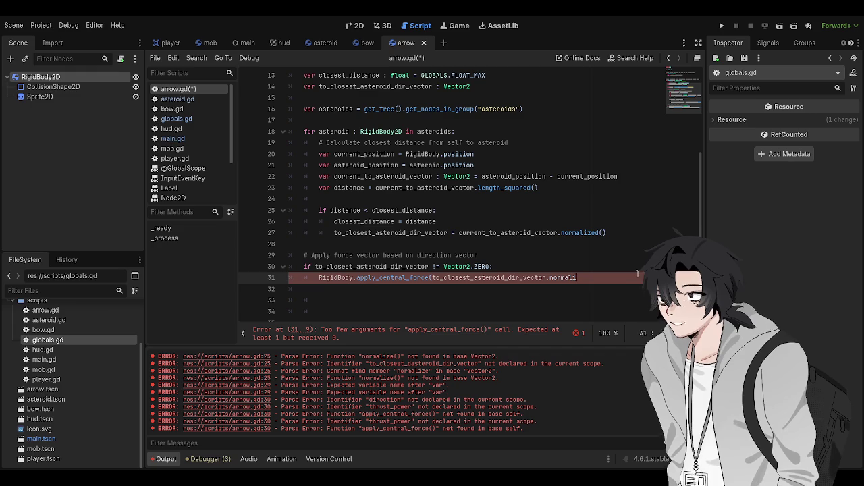
type("* speed)")
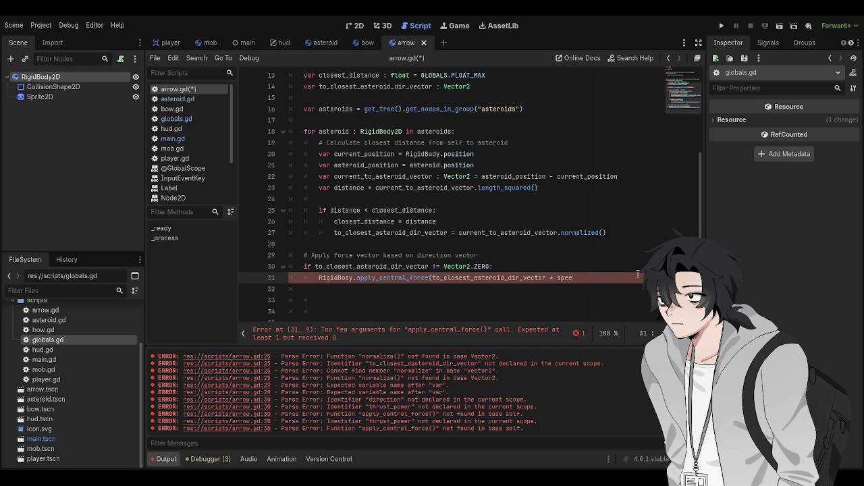
key("ctrl+s")
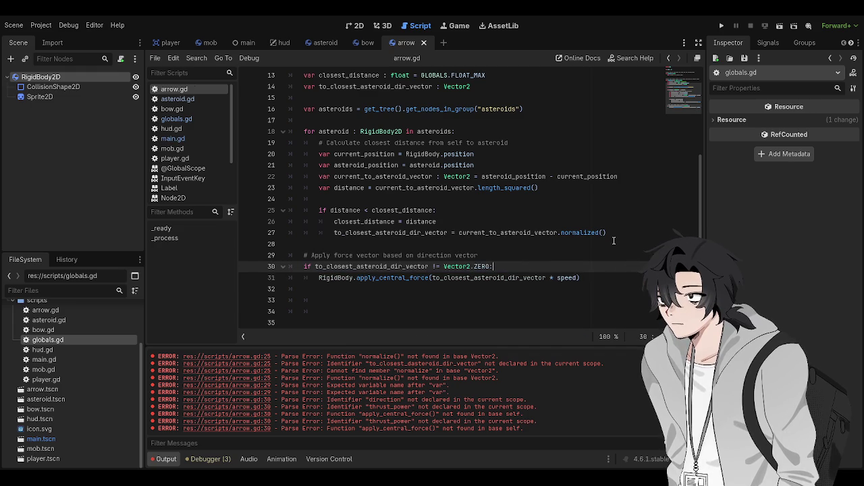
left_click(614, 241)
scroll(614, 241, "up", 5)
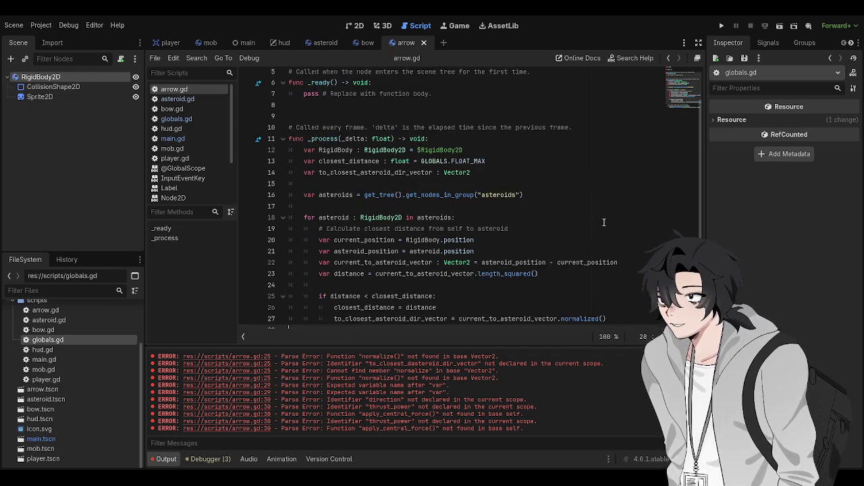
- Review and save arrow.gd again, then view the arrow scene in 2D
left_click(459, 234)
scroll(453, 204, "up", 1)
key("Up")
key("Up")
key("Up")
key("ctrl+s")
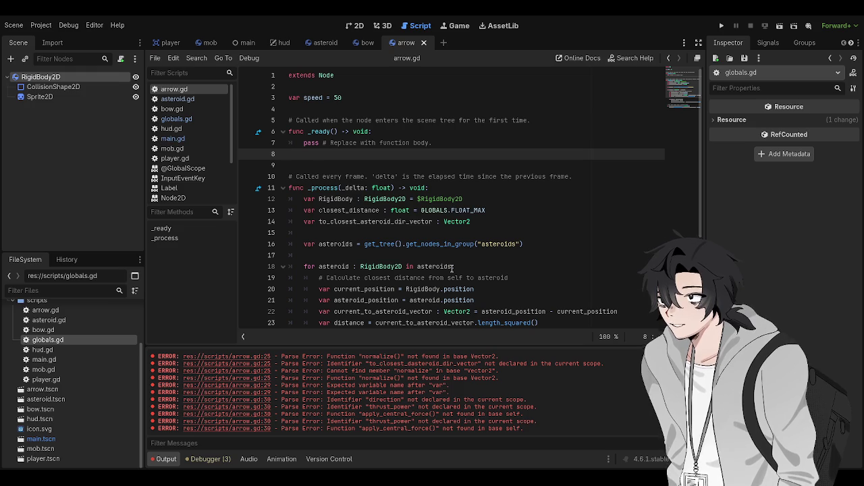
left_click(417, 166)
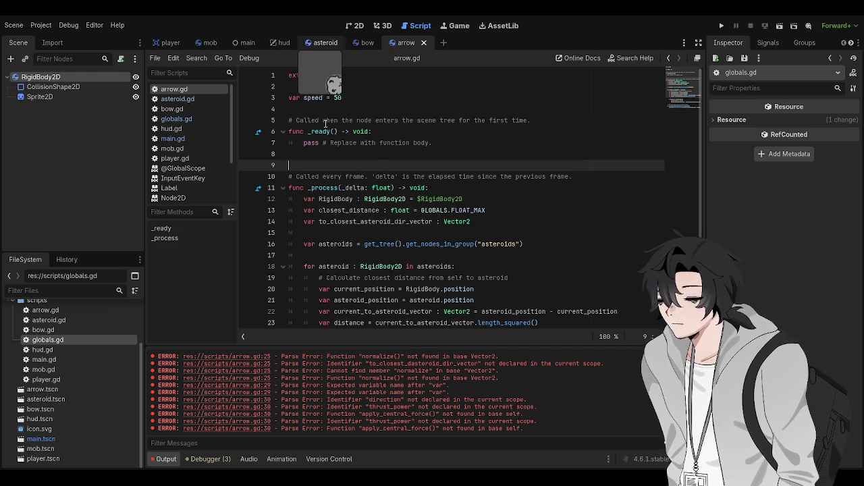
scroll(328, 204, "down", 2)
scroll(328, 204, "down", 4)
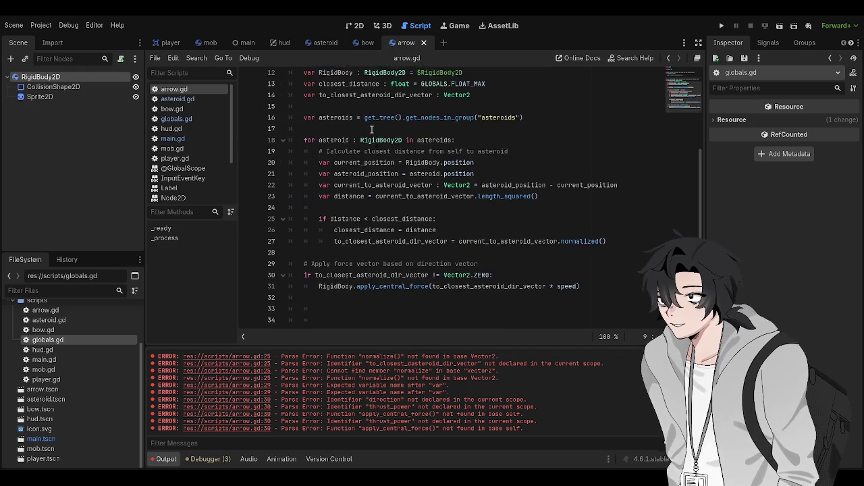
left_click(334, 201)
scroll(418, 199, "up", 5)
scroll(418, 199, "up", 2)
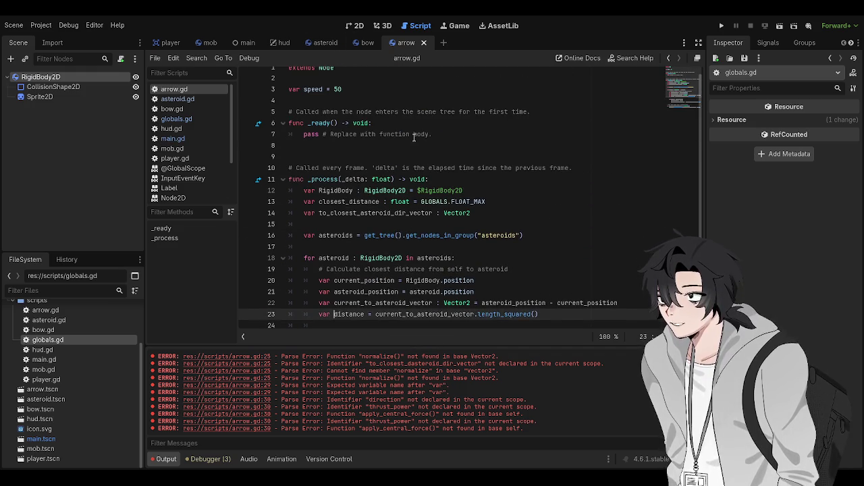
key("ctrl+s")
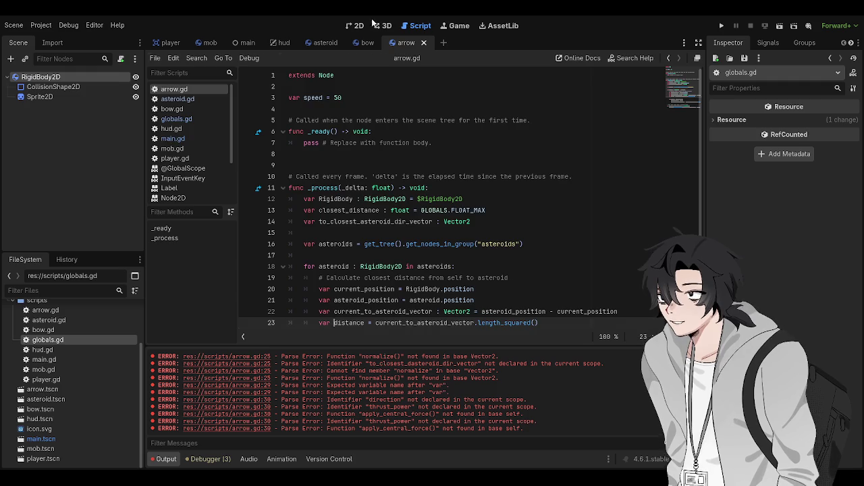
left_click(356, 25)
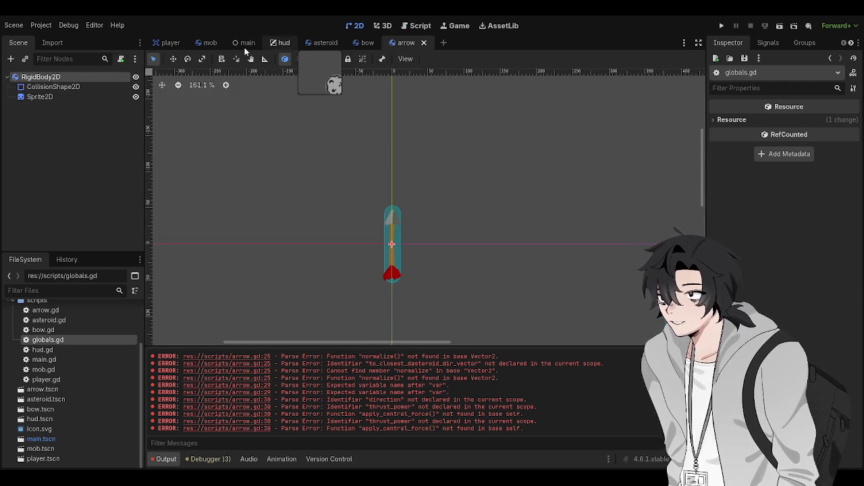
- In the main scene, hide the HUD node with its visibility eye icon
left_click(245, 44)
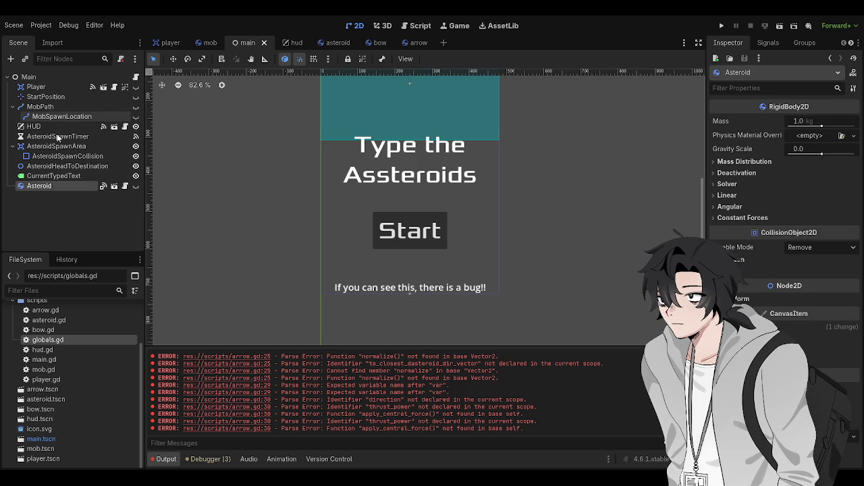
left_click(108, 126)
left_click(135, 127)
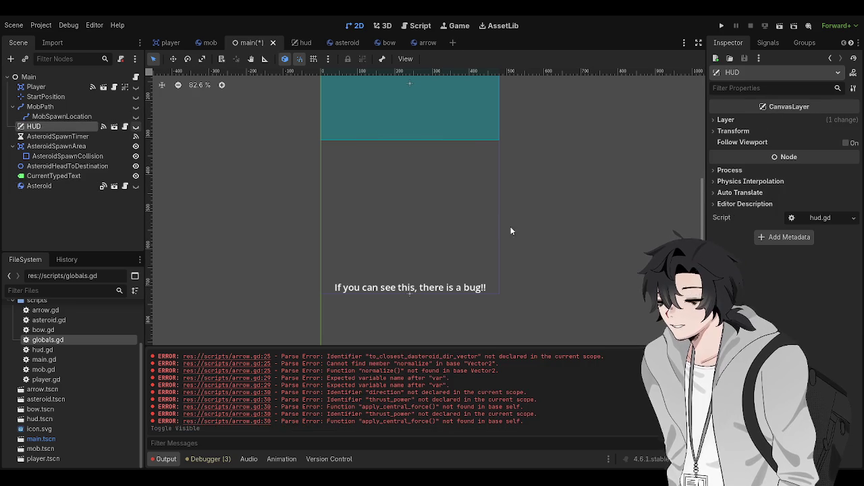
scroll(540, 206, "up", 3)
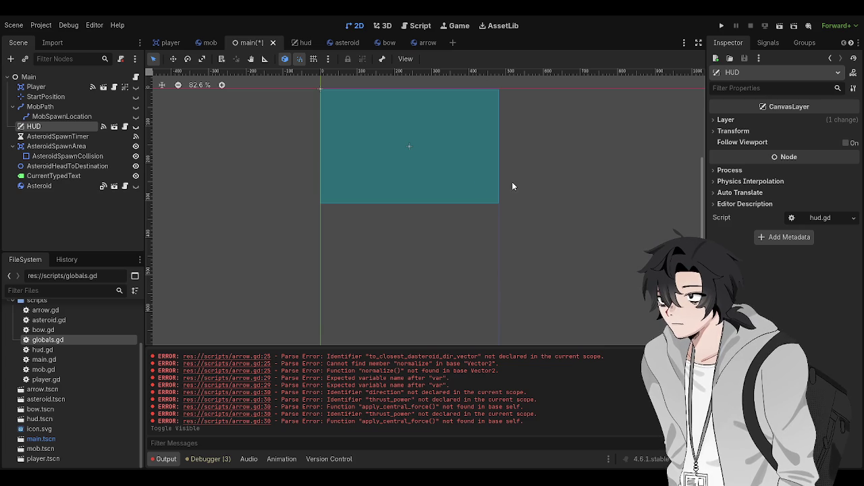
scroll(473, 263, "down", 2)
scroll(521, 245, "right", 2)
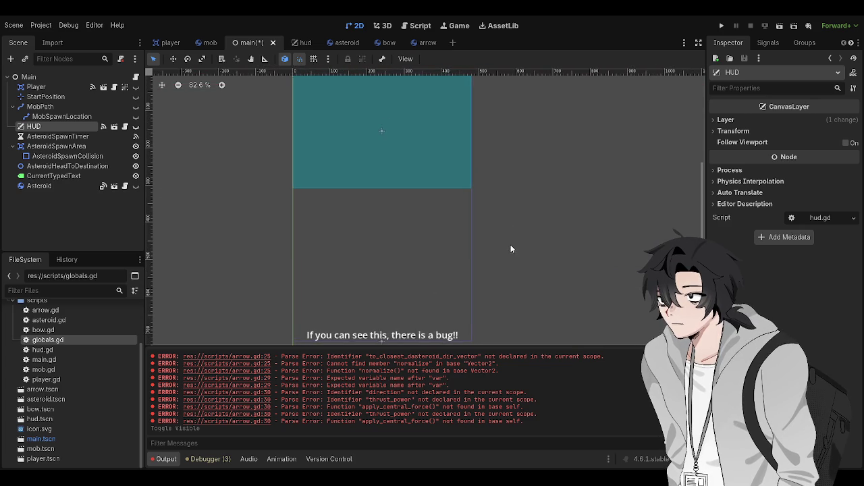
scroll(536, 250, "down", 1)
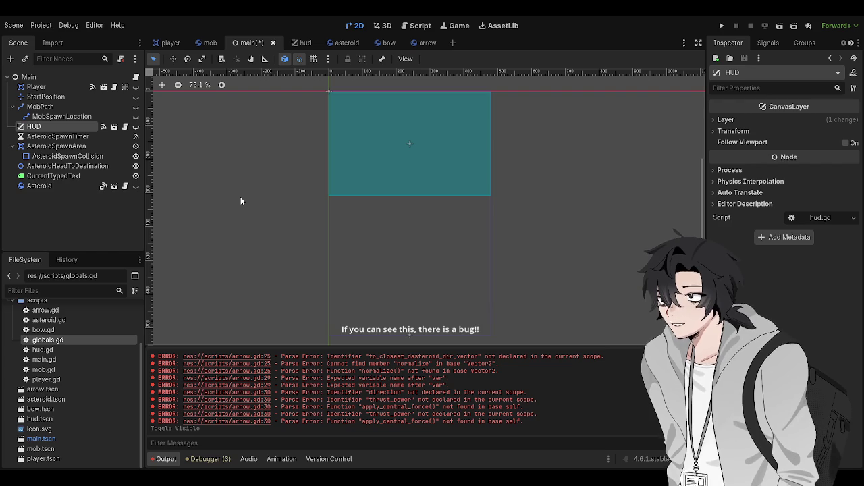
- Deselect the HUD, pan around the main scene canvas, and save the main scene
left_click(377, 175)
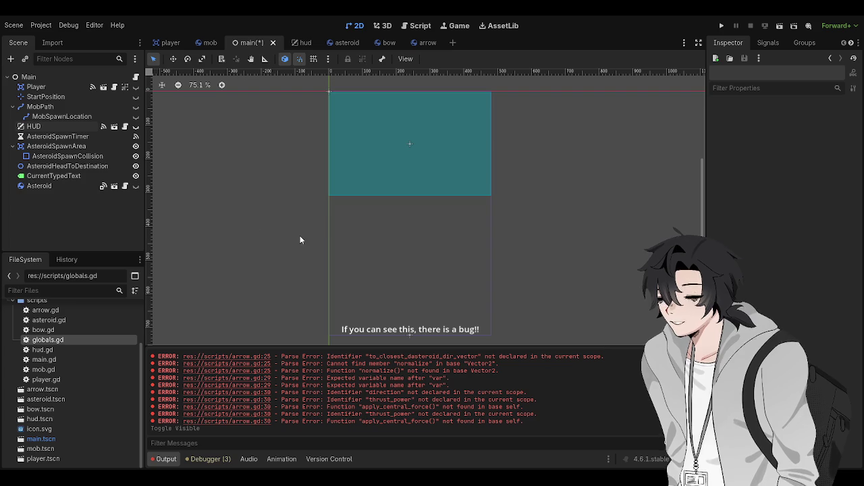
mouse_move(286, 258)
left_mouse_down()
mouse_move(257, 243)
mouse_move(295, 259)
left_mouse_up()
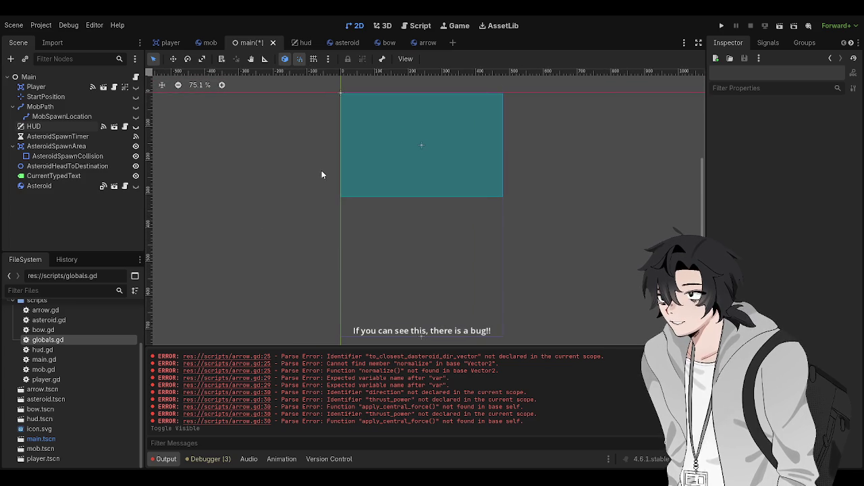
left_click_drag(282, 204, 270, 199)
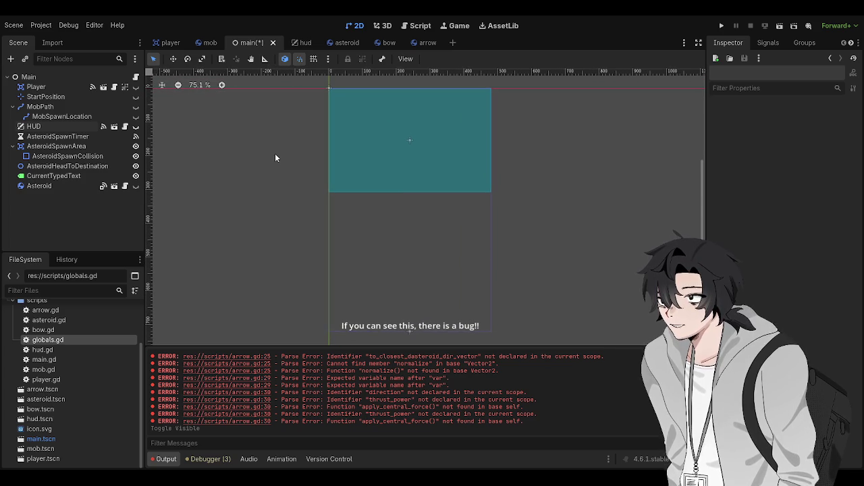
left_click_drag(275, 158, 276, 159)
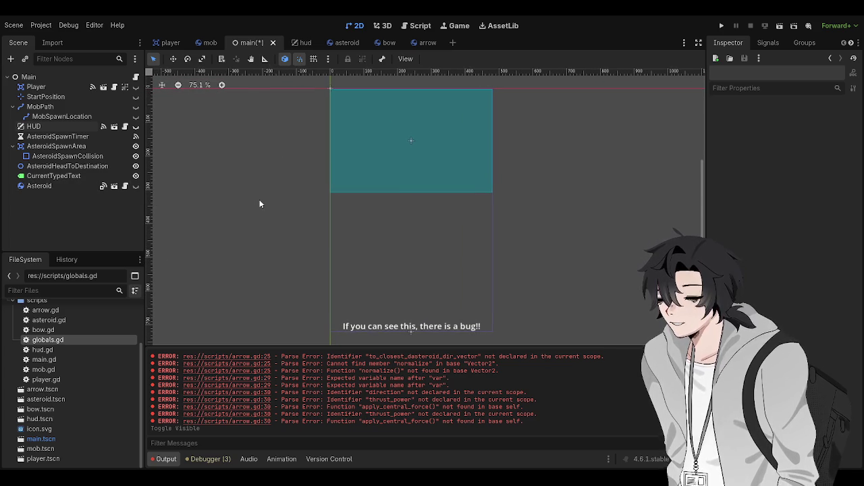
left_click_drag(260, 203, 254, 206)
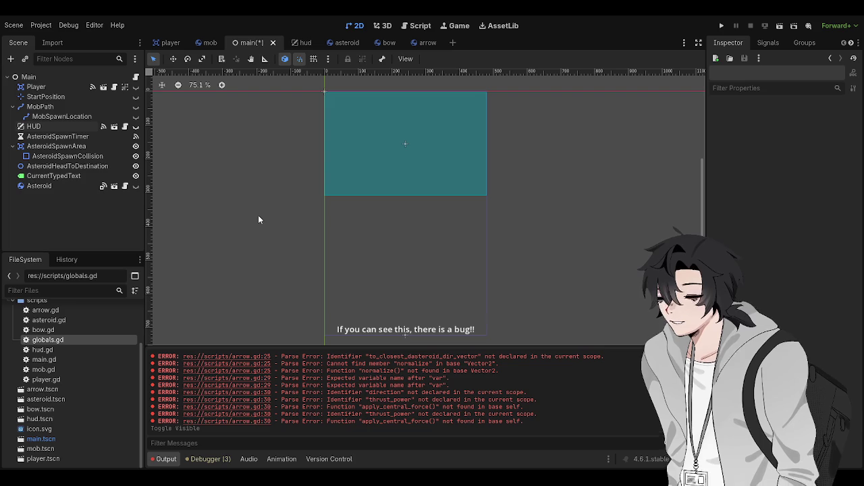
scroll(260, 205, "down", 1)
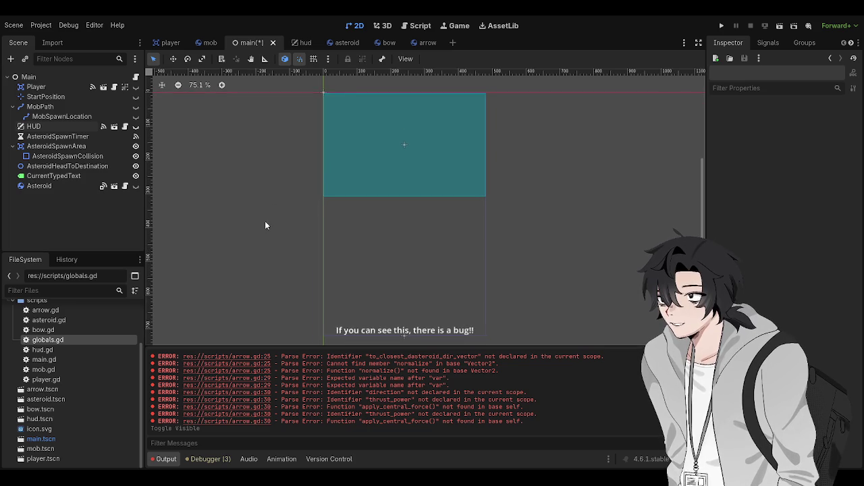
scroll(287, 211, "up", 1)
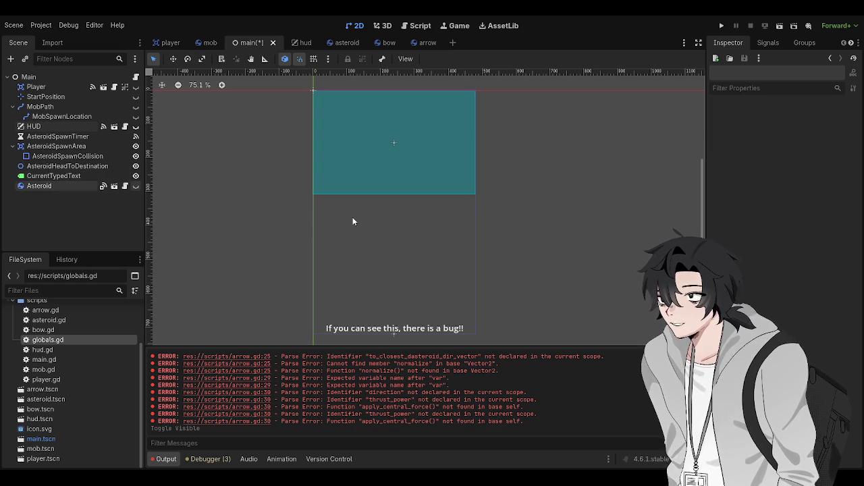
key("ctrl+s")
left_click(58, 188)
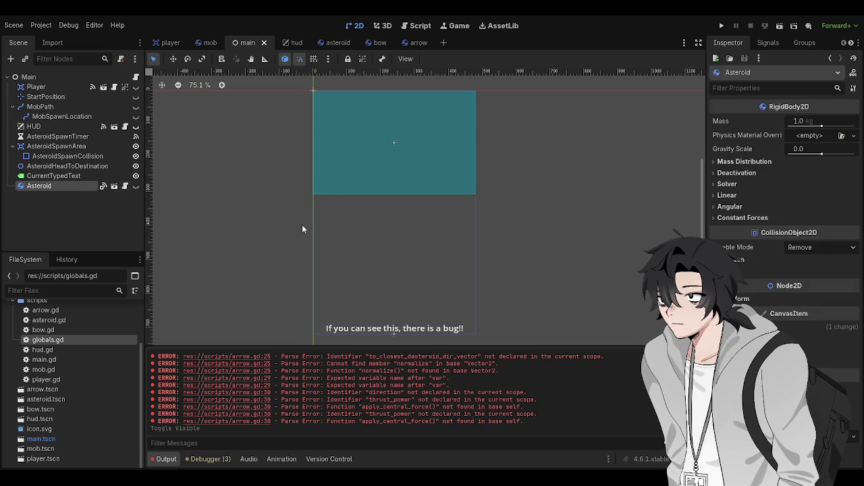
left_click(381, 123)
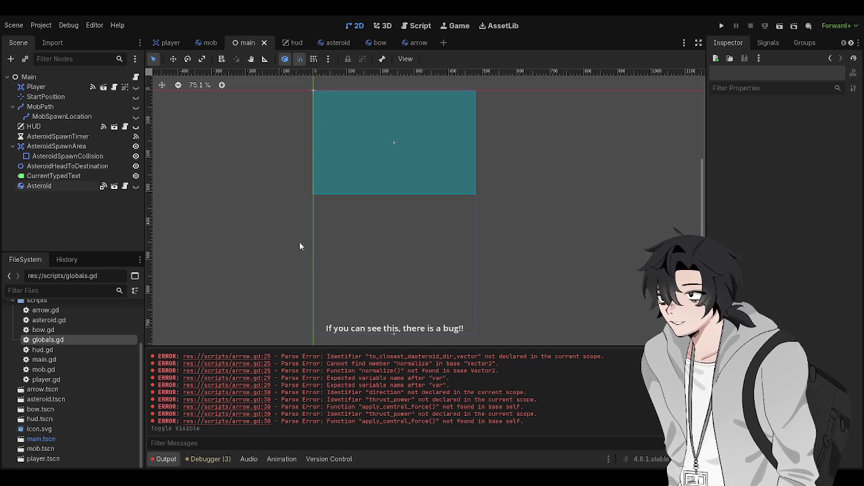
mouse_move(275, 188)
left_mouse_down()
mouse_move(252, 204)
mouse_move(246, 148)
left_mouse_up()
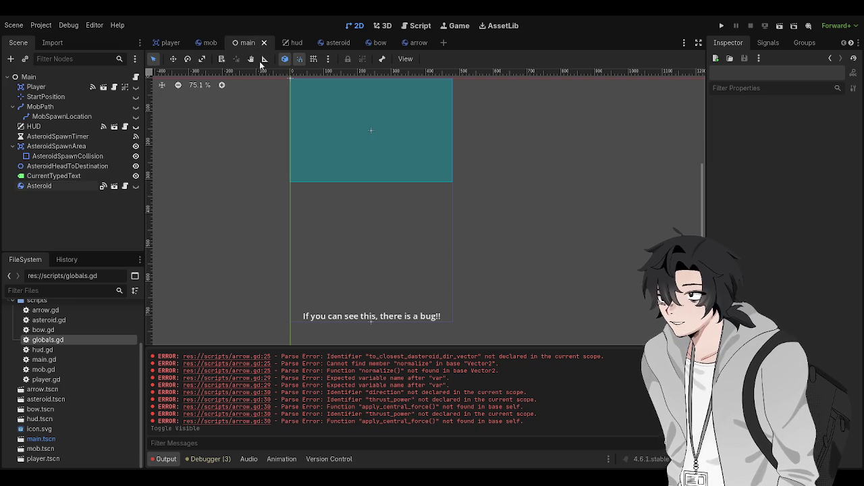
key("ctrl+n")
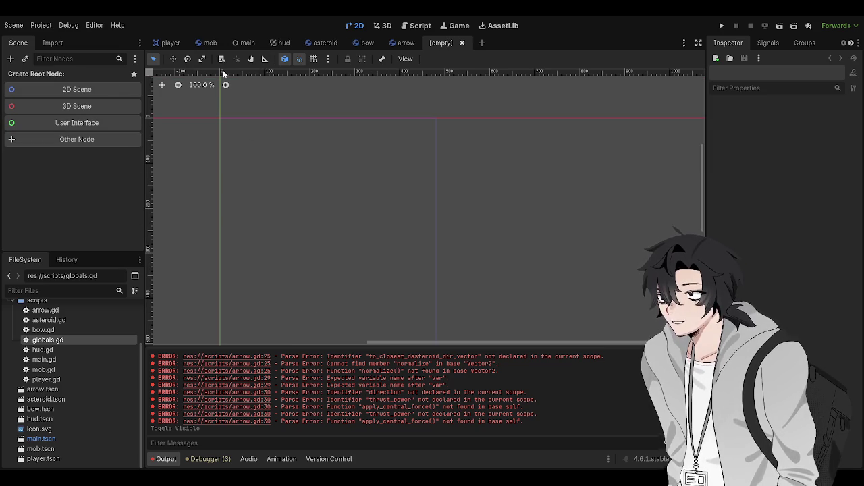
- Back in the new empty scene, create a plain Node as its root
left_click(242, 44)
left_click(451, 42)
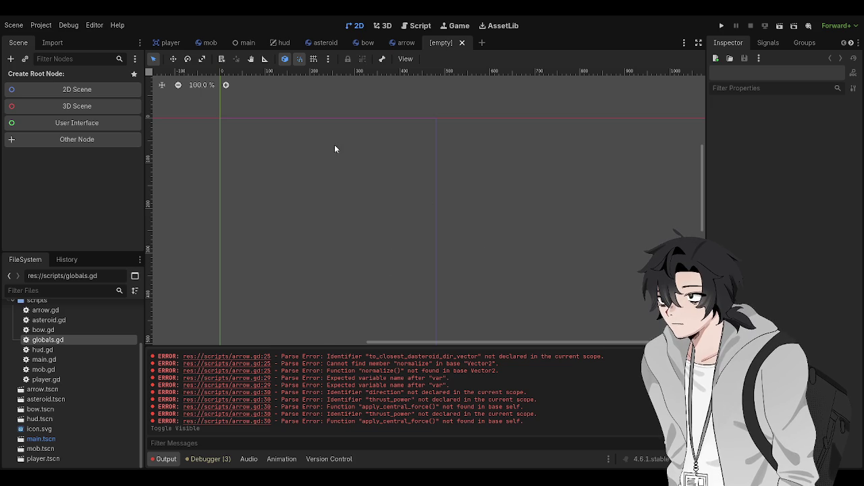
key("ctrl+a")
key("Return")
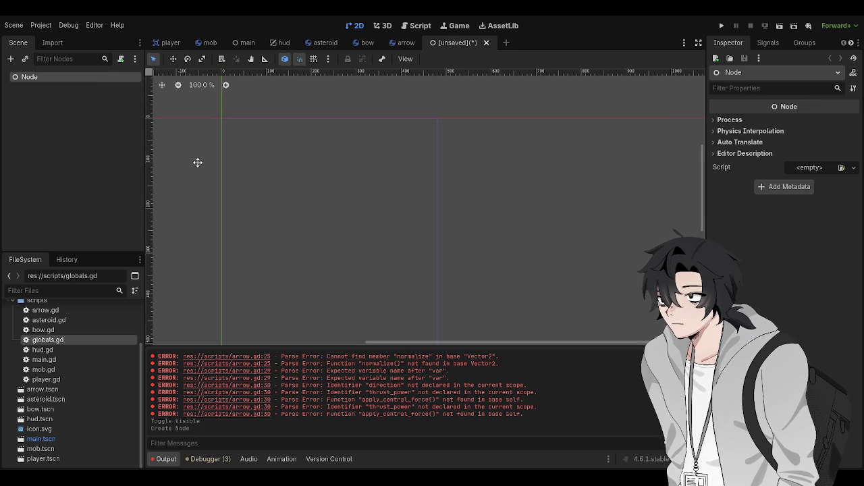
- Deselect the root Node and save the scene as test_scene.tscn
scroll(266, 151, "left", 3)
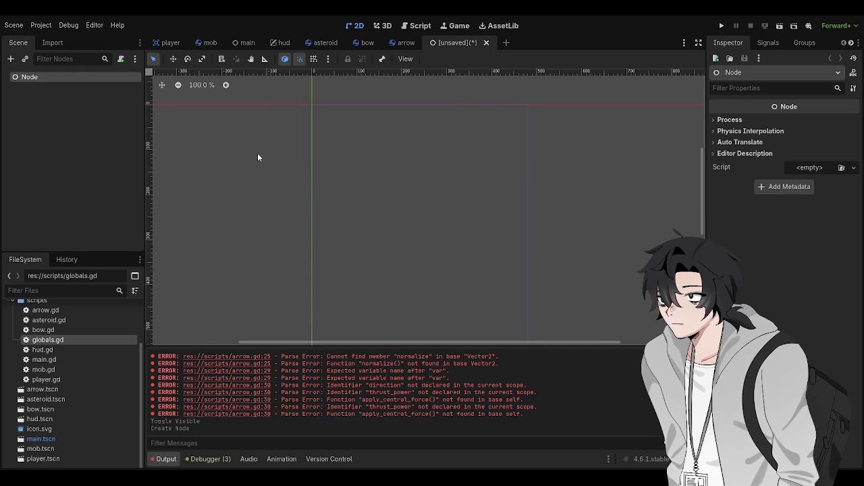
scroll(247, 188, "up", 2)
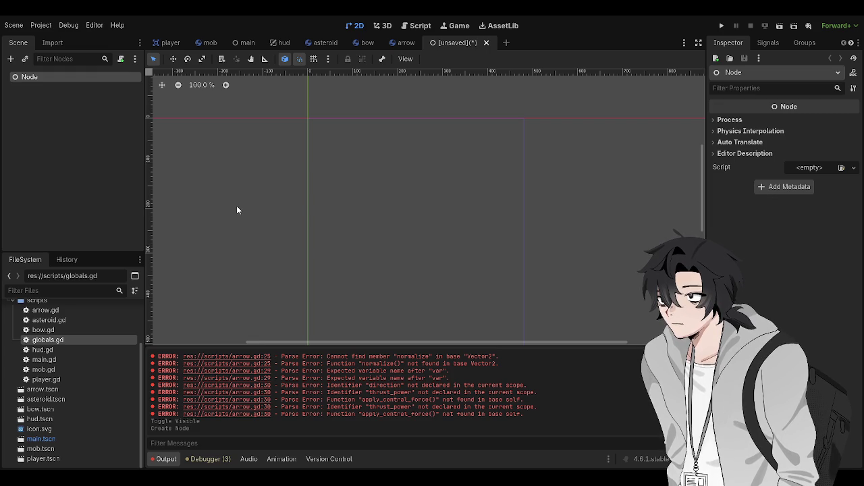
scroll(260, 206, "down", 2)
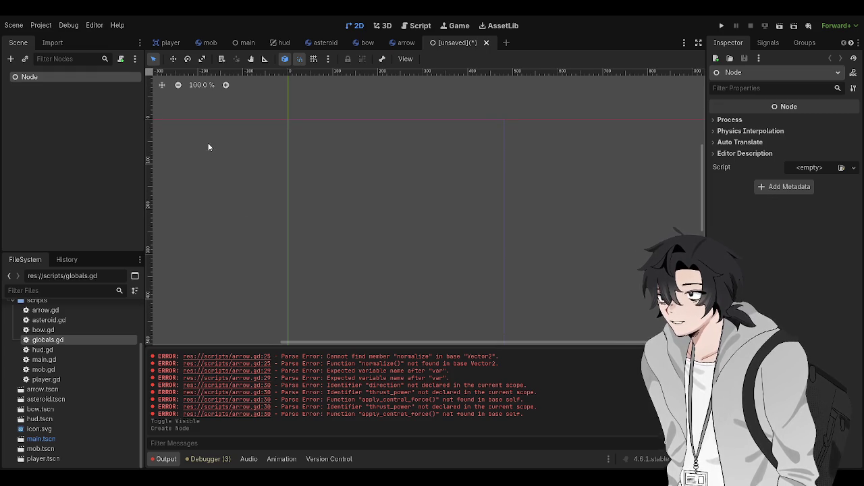
scroll(241, 129, "down", 2)
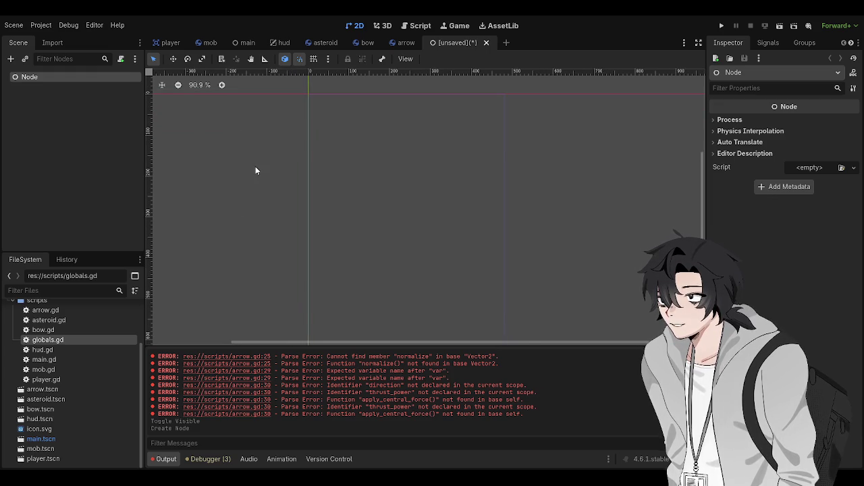
scroll(266, 148, "down", 2)
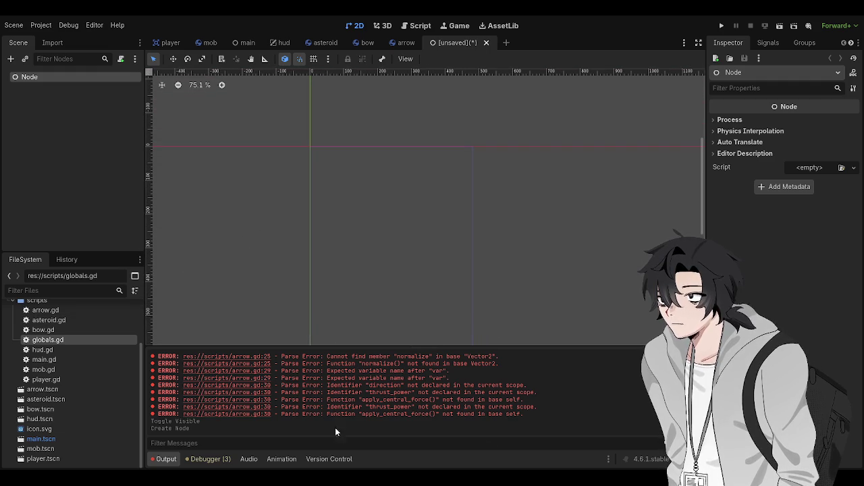
scroll(421, 243, "down", 3)
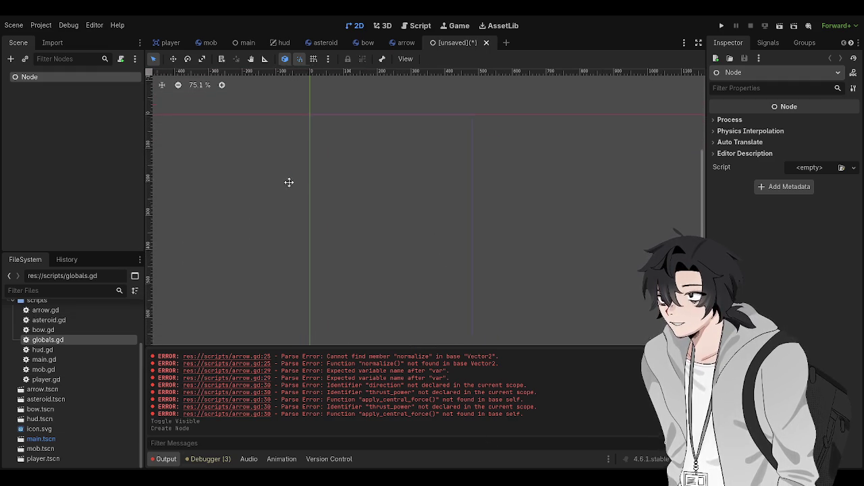
scroll(307, 229, "up", 3)
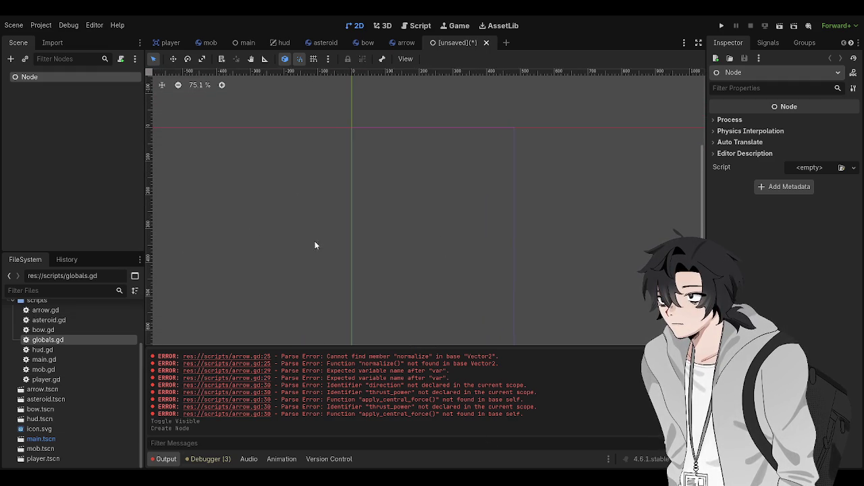
left_click(121, 140)
key("F5")
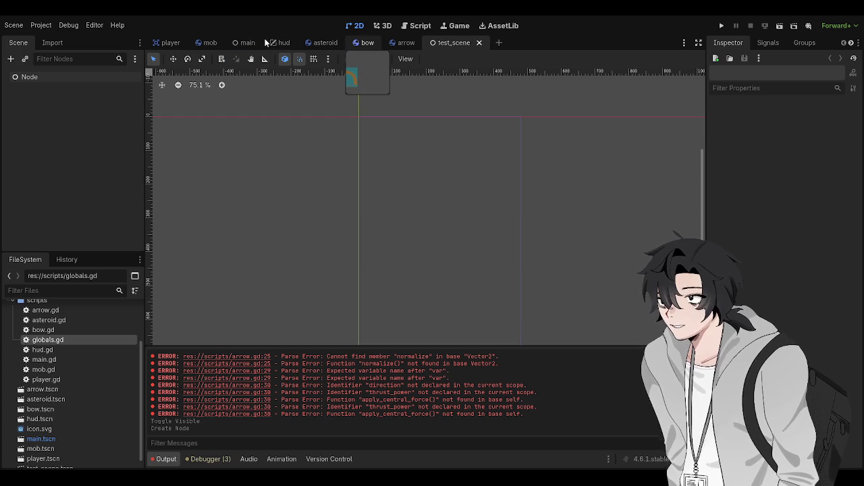
- Glance at the main scene, return to test_scene, clear the selection, and run it with F6
left_click(244, 42)
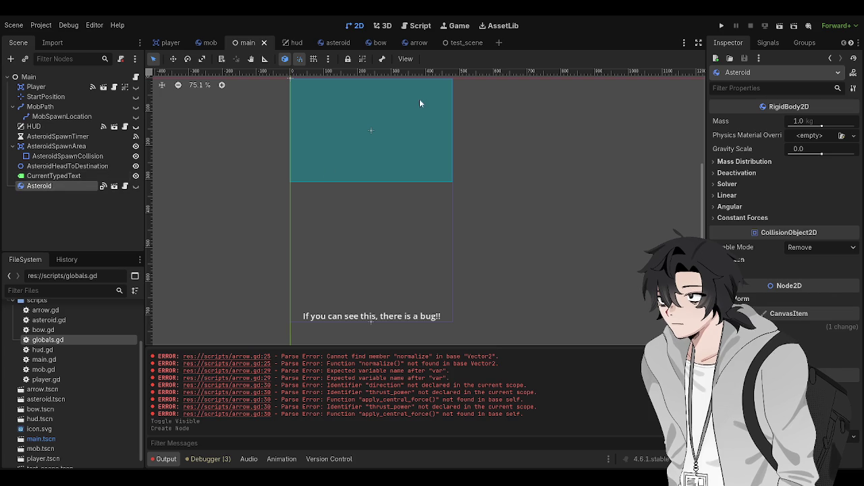
left_click(464, 42)
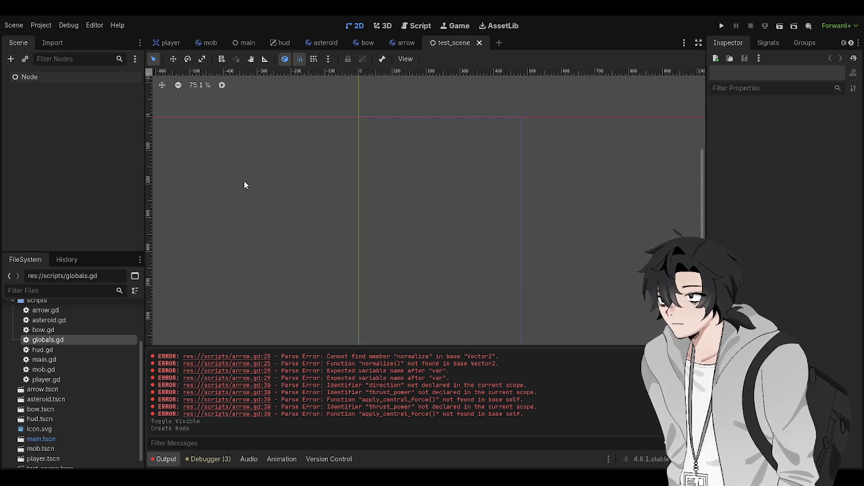
left_click(87, 156)
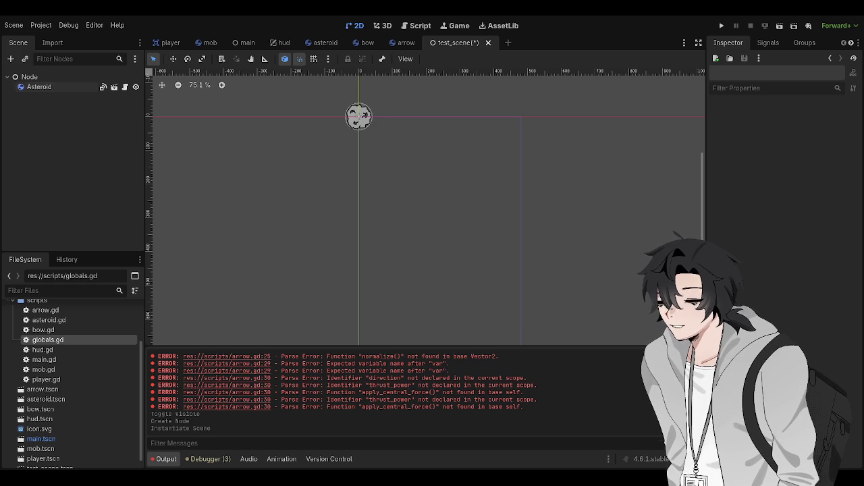
key("F6")
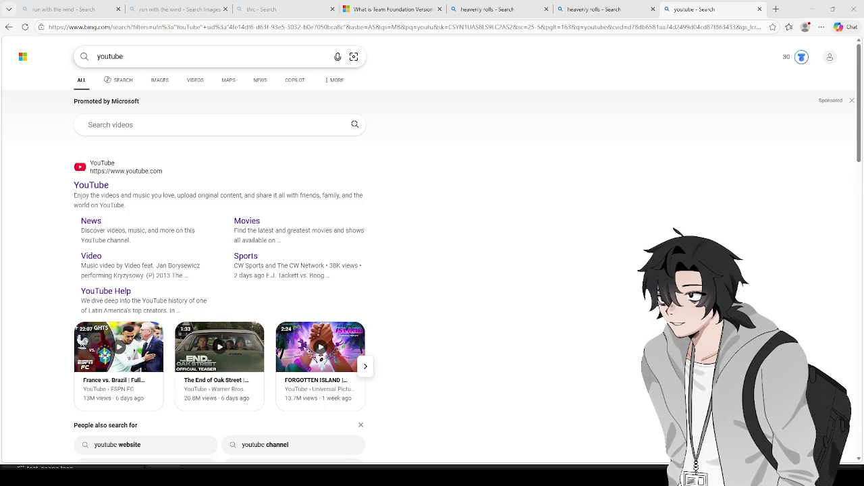
- Go to YouTube, search 'dance moneky', and open Tones and I - Dance Monkey (Lyrics)
left_click(93, 186)
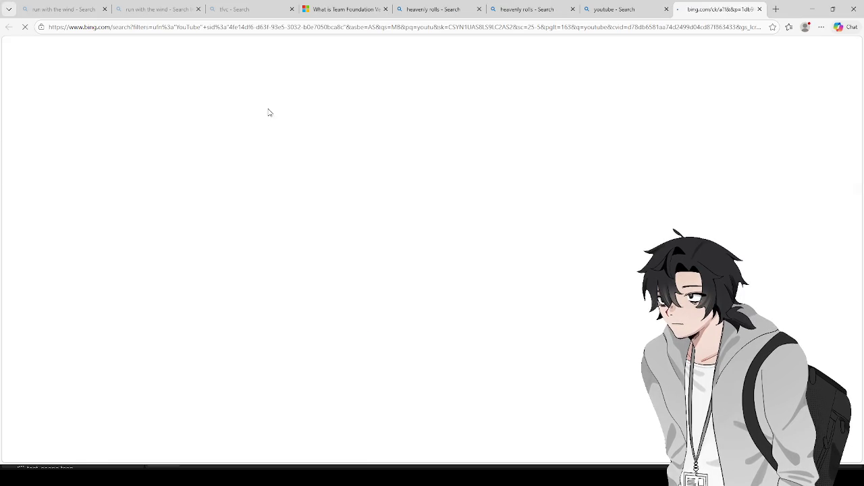
type("dance moneky")
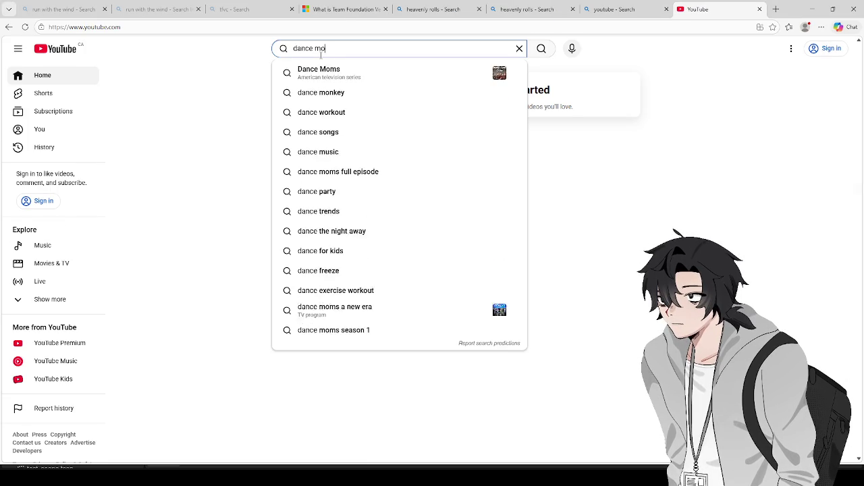
key("Return")
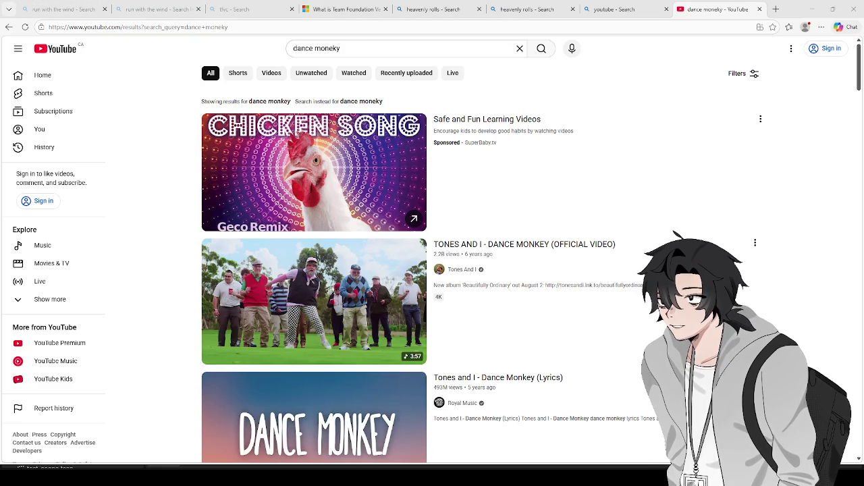
scroll(432, 250, "down", 2)
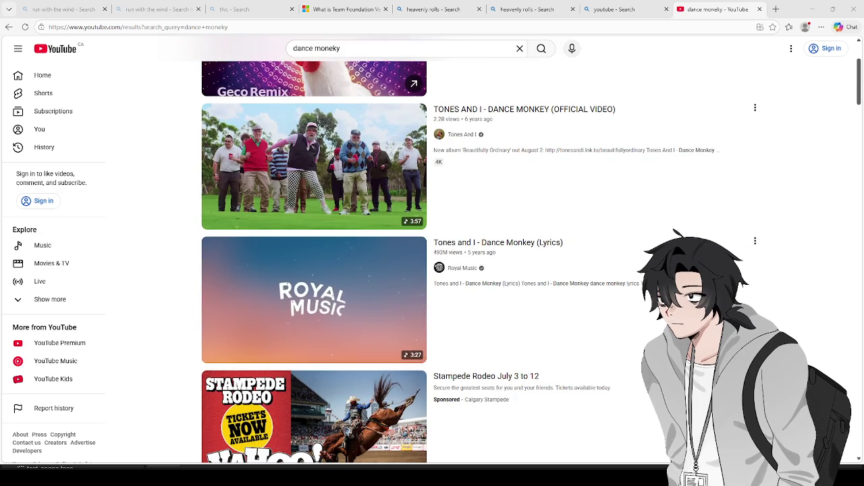
left_click(314, 300)
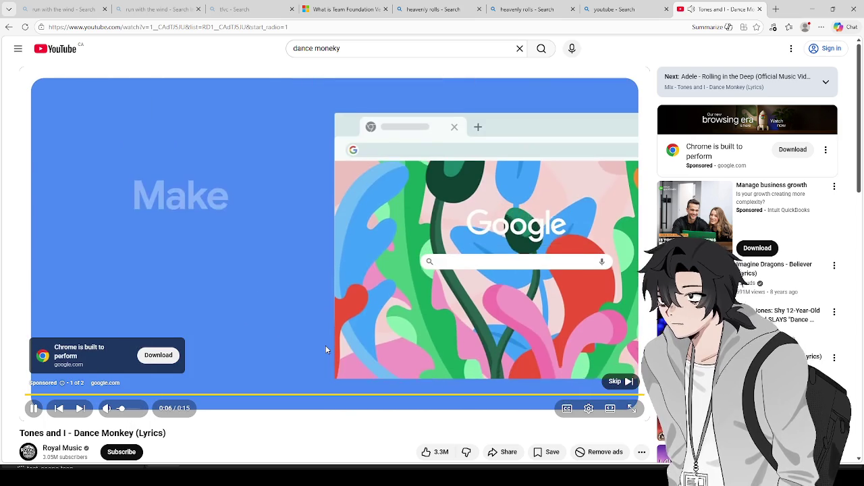
- Skip the ad and get the Dance Monkey lyrics video playing
left_click(615, 381)
left_click(391, 270)
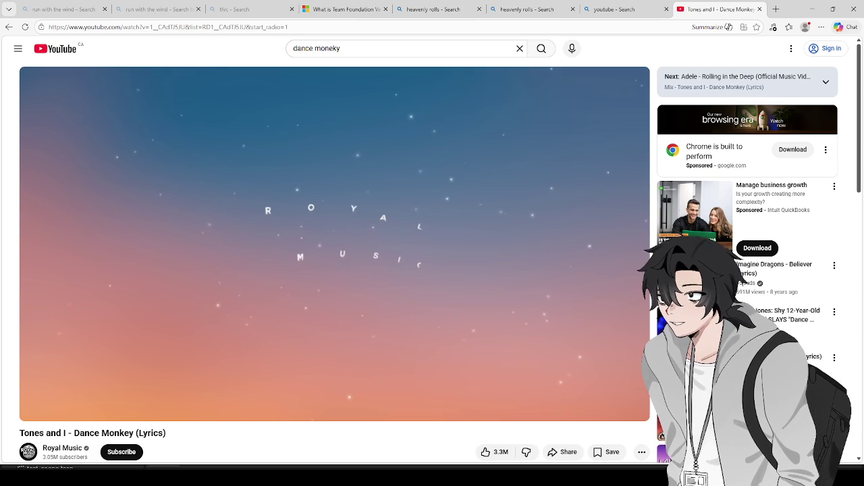
left_click(109, 320)
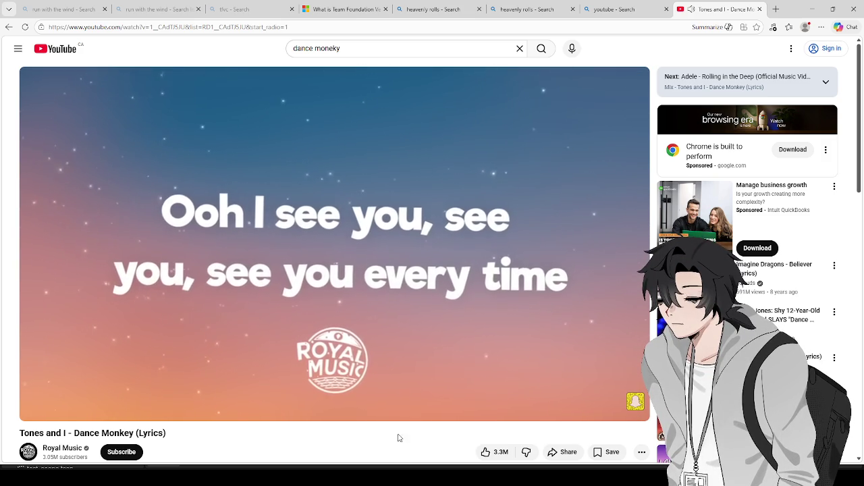
scroll(409, 343, "down", 7)
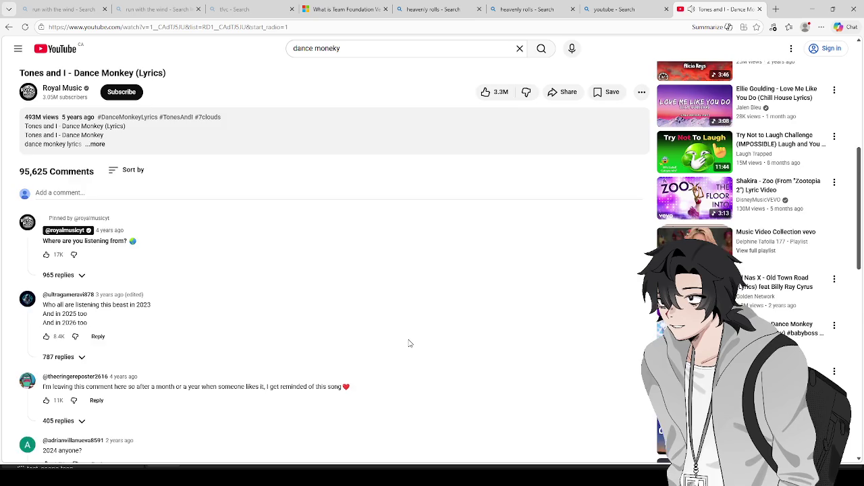
scroll(376, 167, "up", 7)
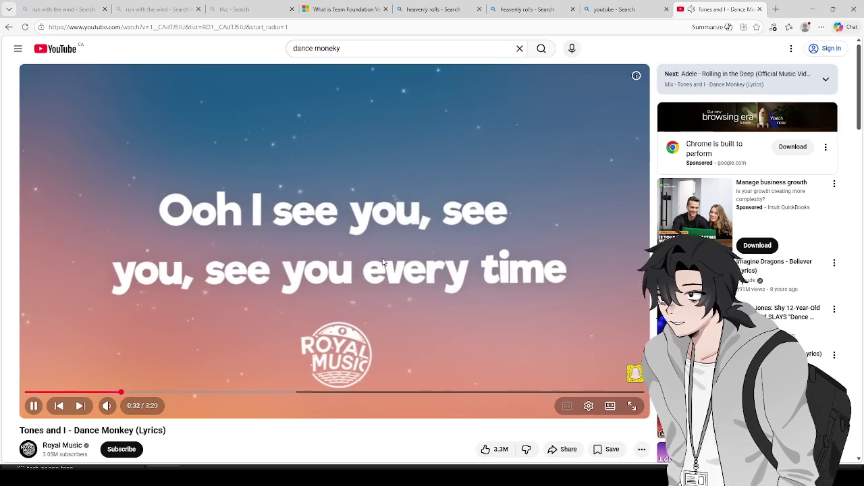
scroll(374, 247, "down", 7)
scroll(342, 383, "up", 7)
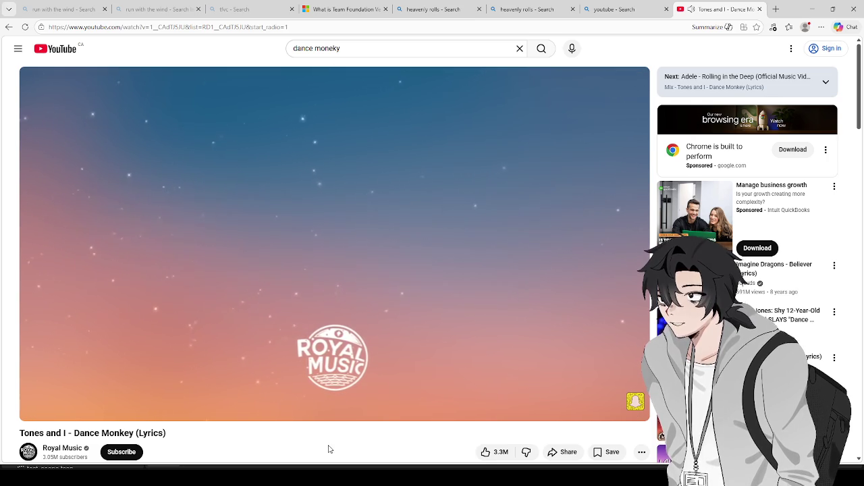
mouse_move(331, 418)
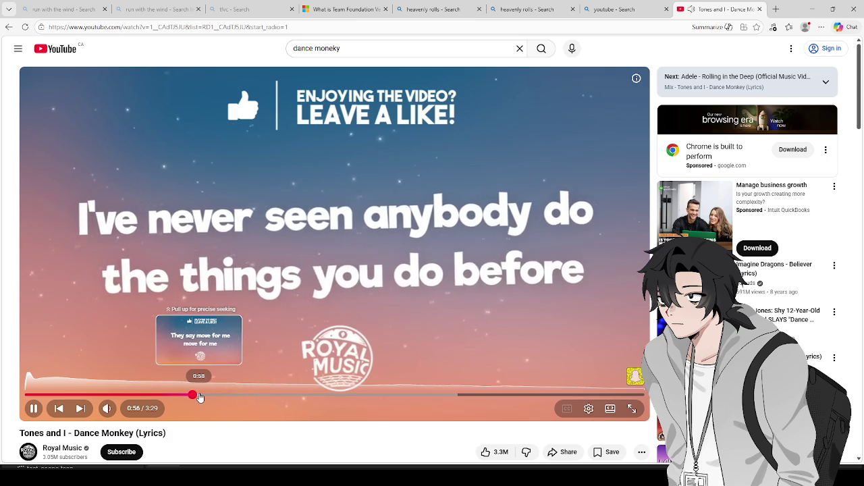
- Seek the Dance Monkey lyrics video to 0:59, play it, and pause at 1:02
left_click(200, 396)
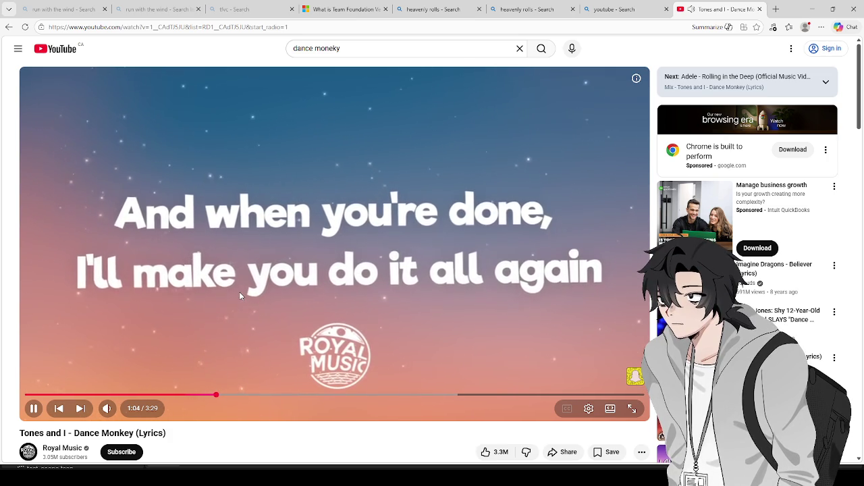
left_click(234, 366)
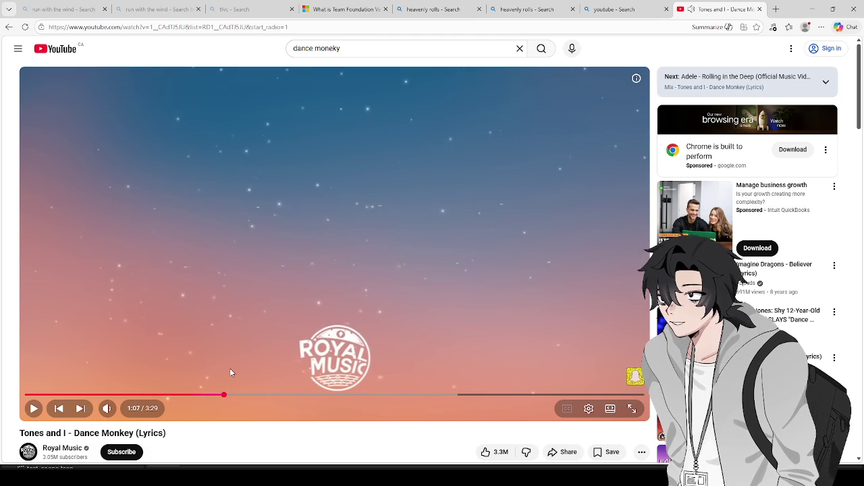
left_click(196, 394)
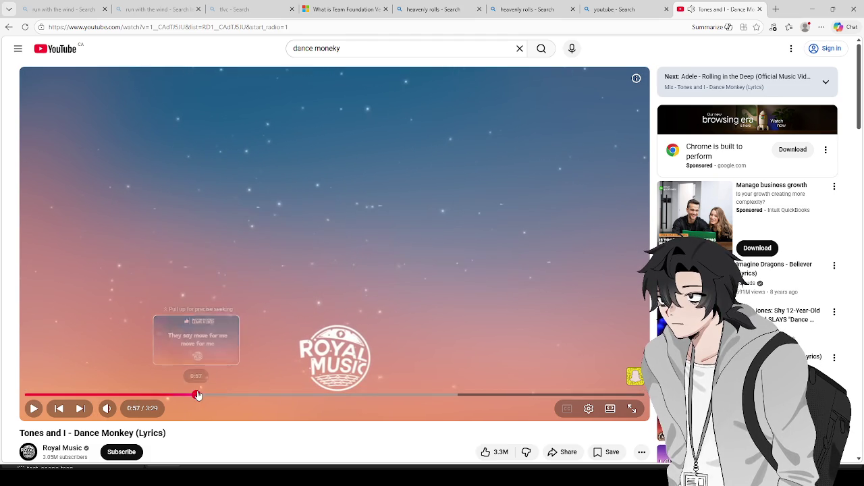
mouse_move(125, 414)
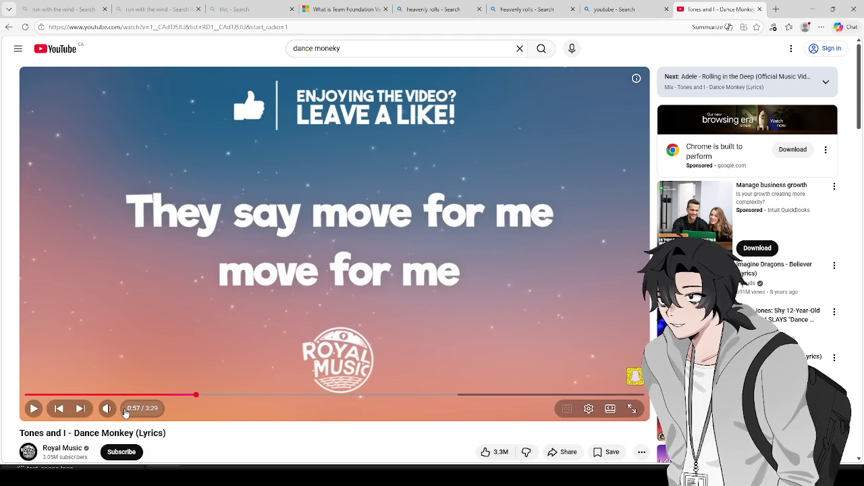
left_click(201, 394)
left_click(199, 359)
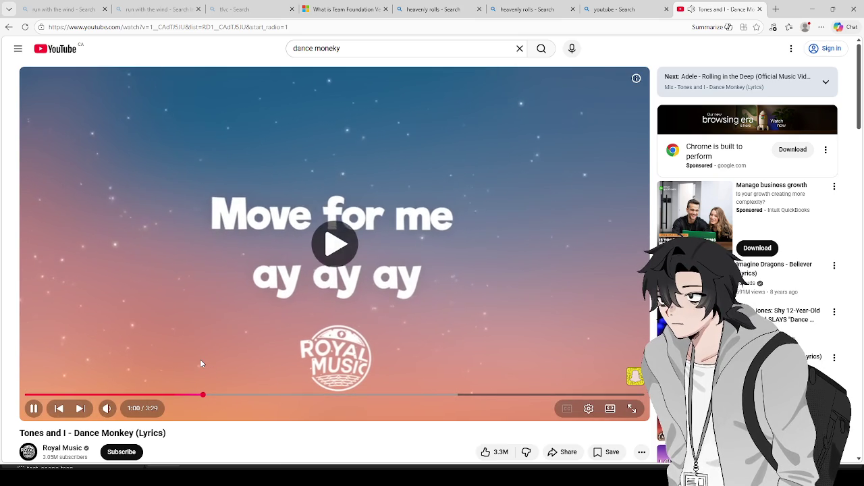
left_click(245, 305)
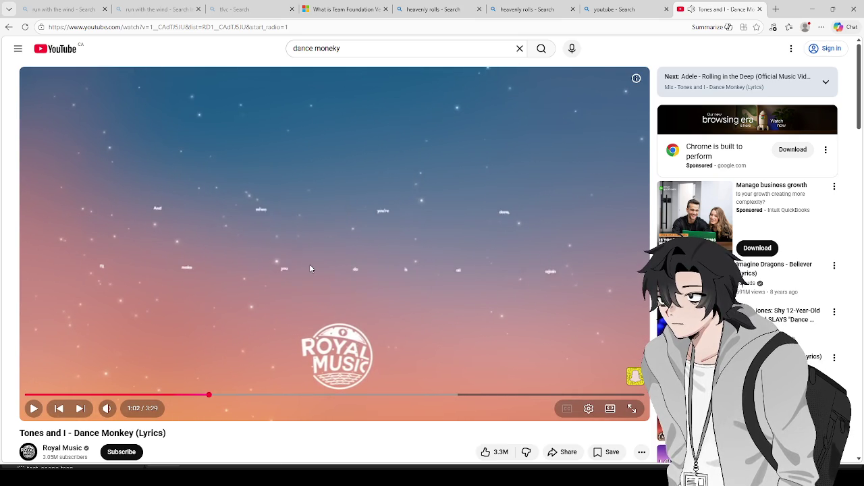
- Jump ahead to 1:18, then 1:23, and play until pausing at 1:28
scroll(329, 250, "down", 2)
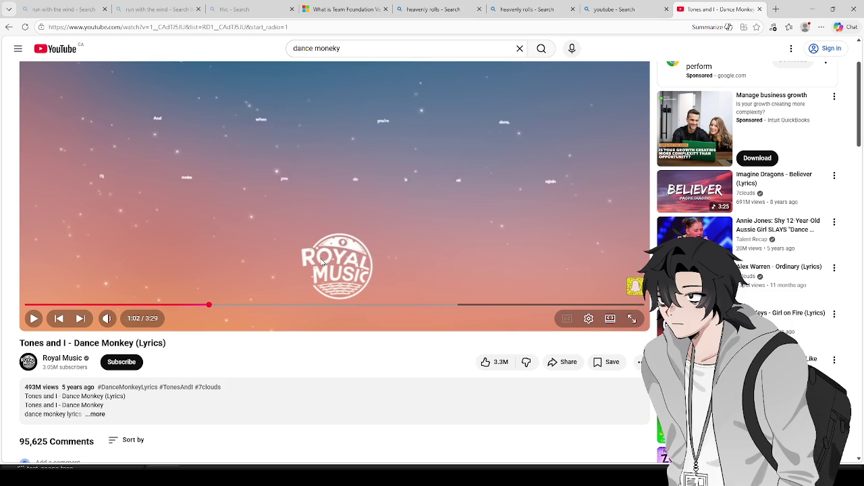
left_click(256, 305)
scroll(271, 321, "up", 2)
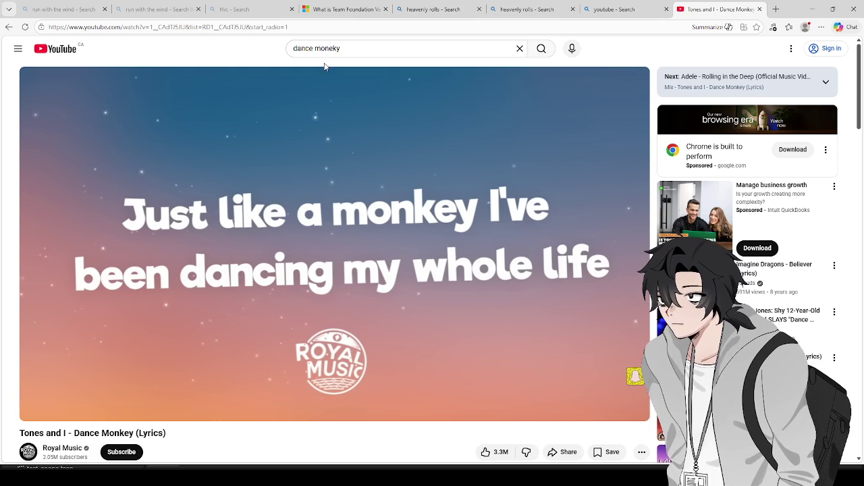
mouse_move(275, 196)
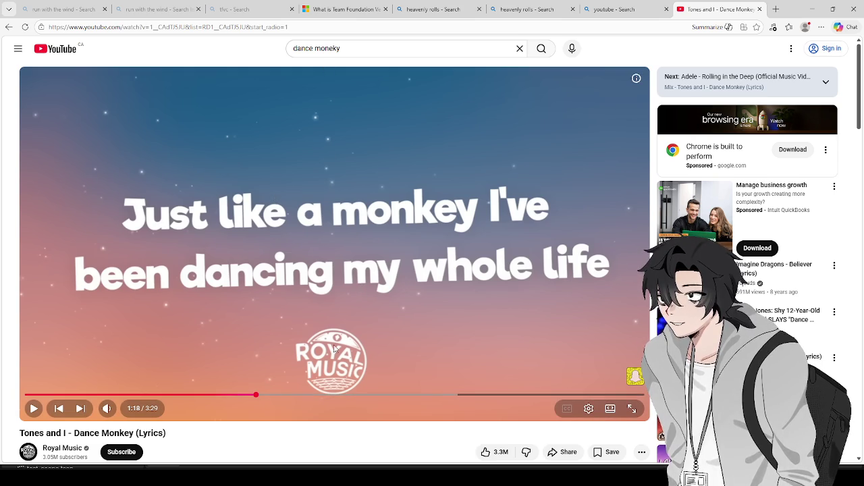
left_click(273, 396)
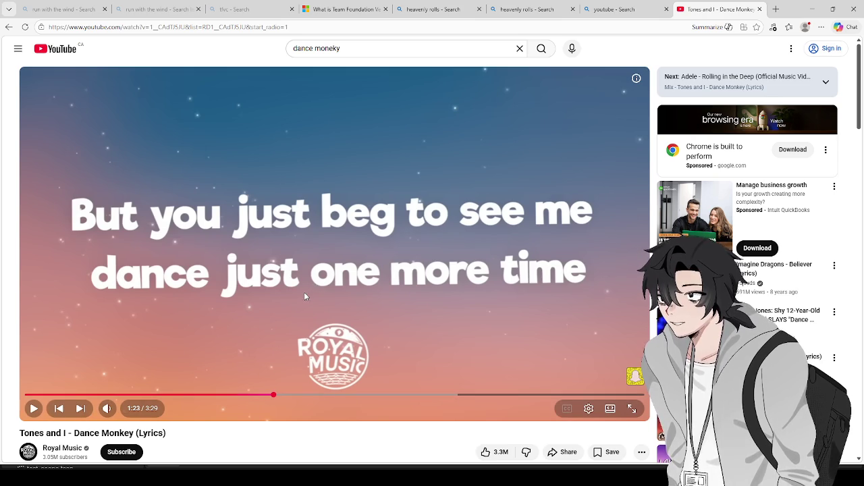
left_click(313, 287)
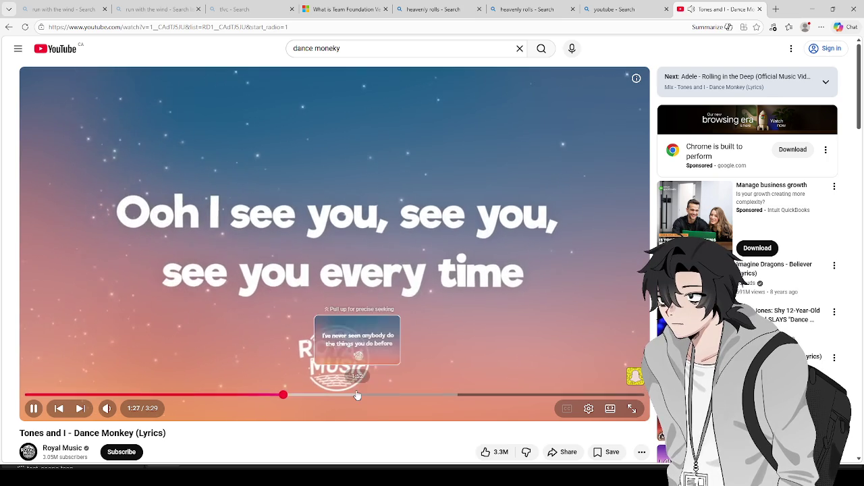
left_click(327, 337)
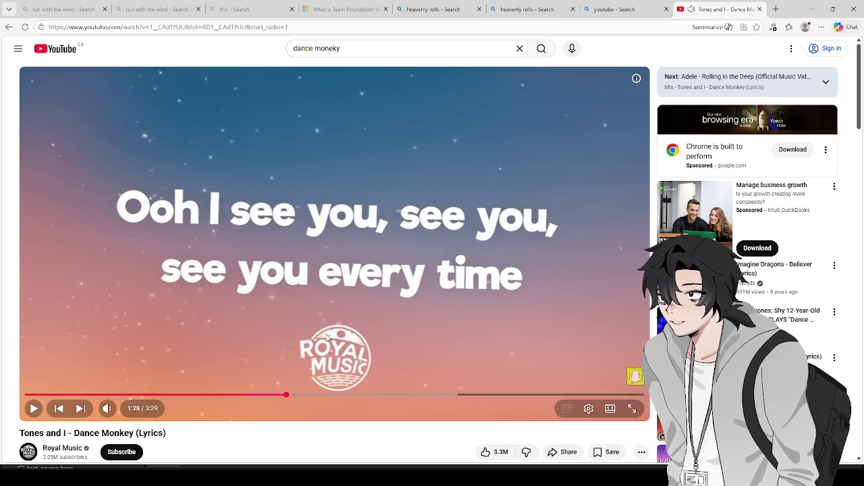
- Scrub forward to 2:07 and 2:41, rewind to 0:59, then select the search box
left_click_drag(353, 397, 457, 395)
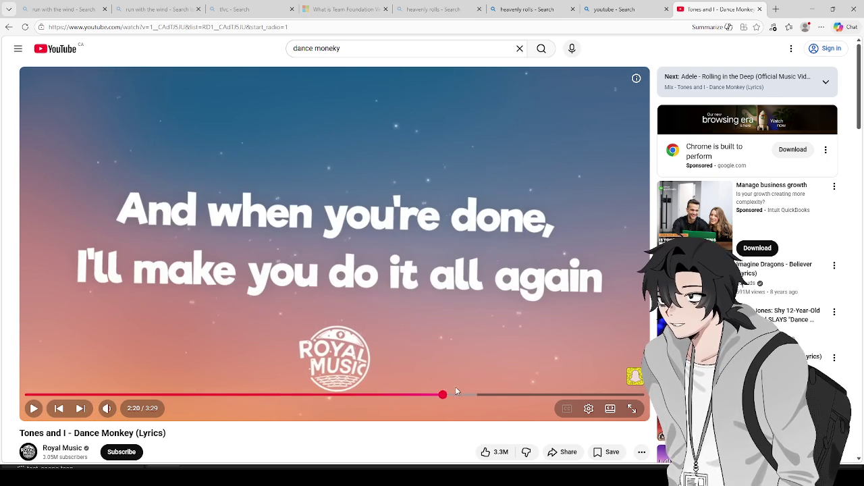
left_click(501, 396)
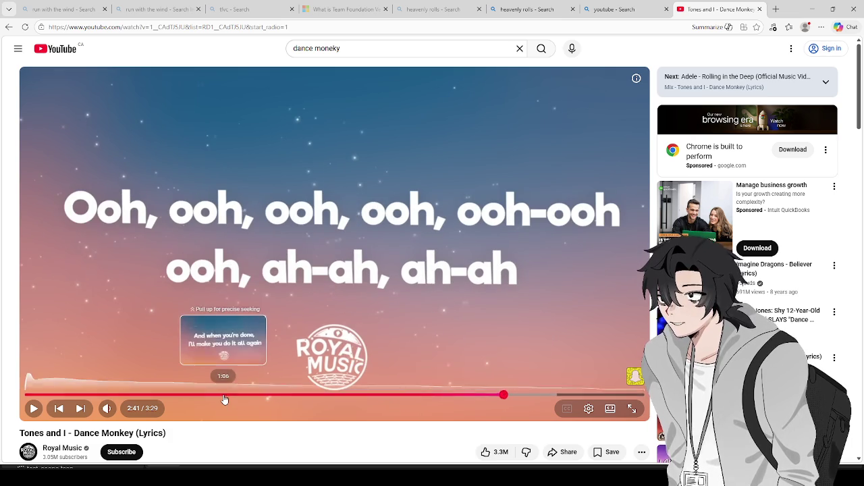
left_click(223, 397)
left_click(201, 397)
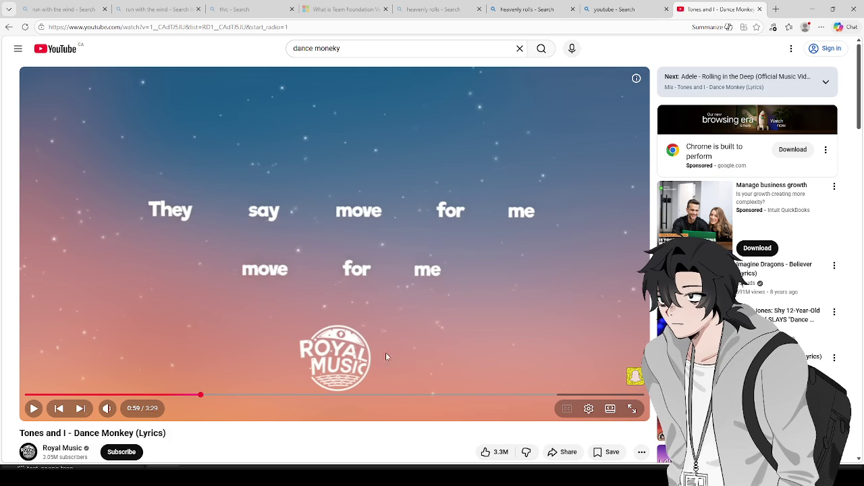
scroll(285, 448, "down", 15)
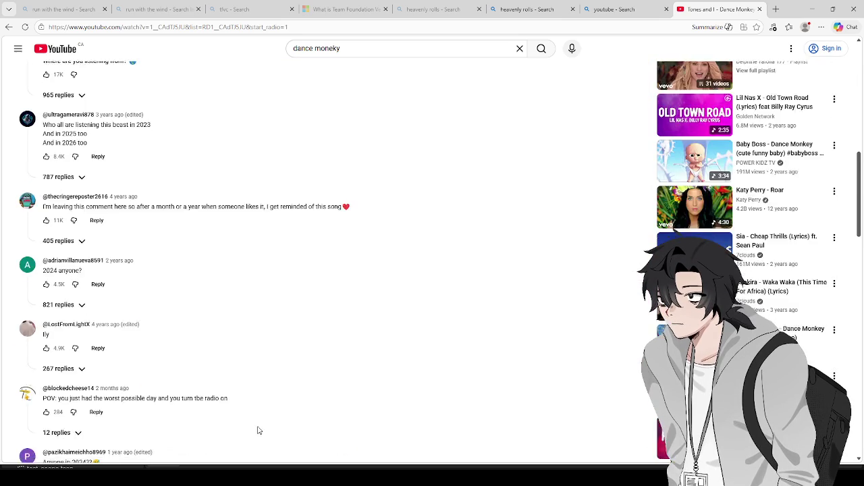
left_click(317, 49)
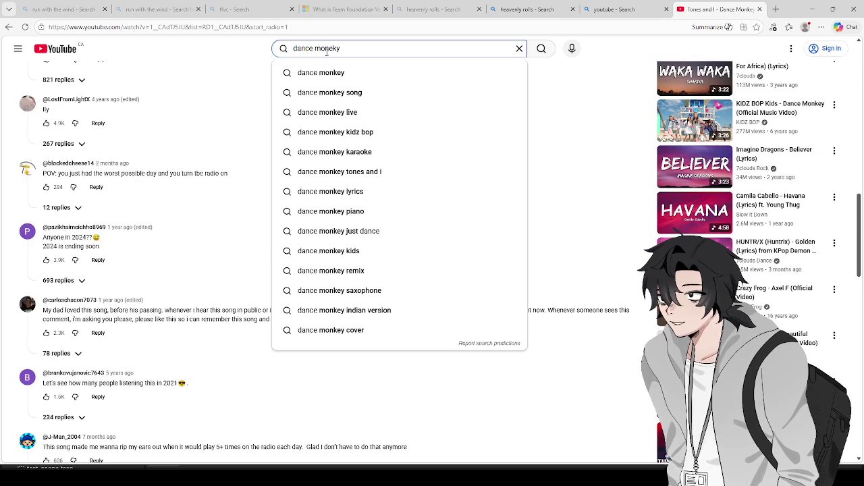
- Replace the query with 'mort', search YouTube, and browse the results
key("ctrl+a")
type("mort")
key("Return")
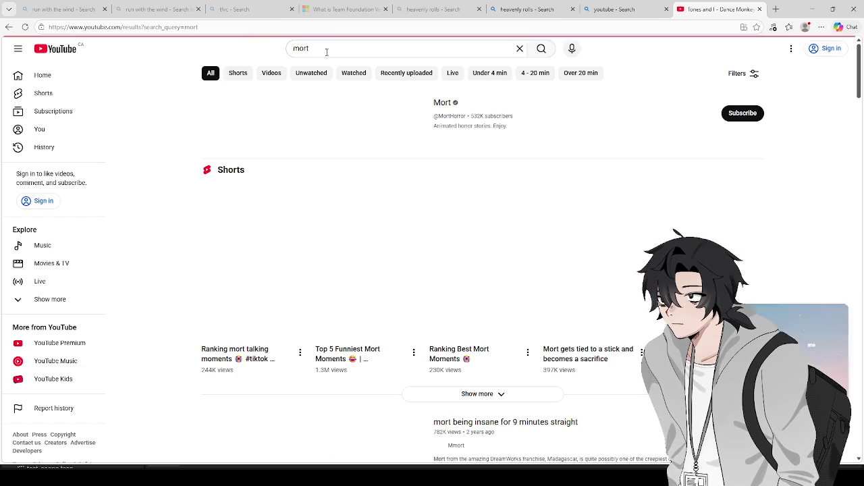
scroll(338, 347, "down", 2)
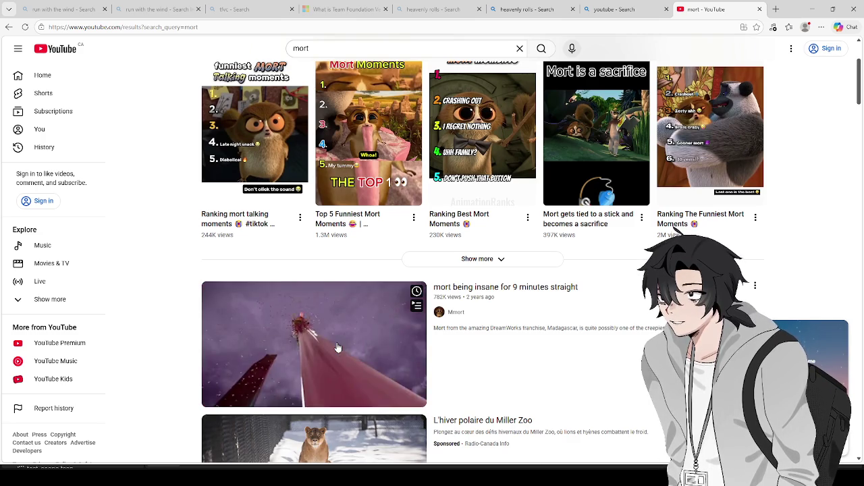
scroll(404, 328, "down", 2)
scroll(404, 329, "up", 1)
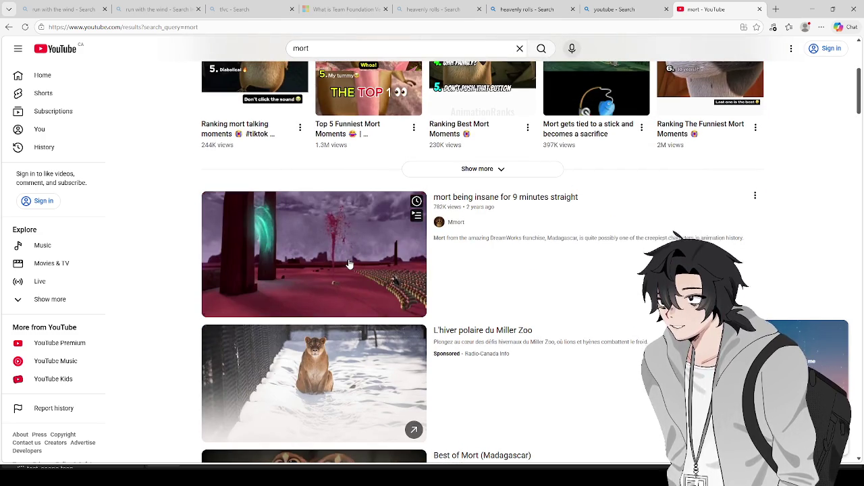
scroll(349, 263, "up", 3)
- Watch the funniest Mort talking moments Short with a pause, then return to the results
left_click(278, 280)
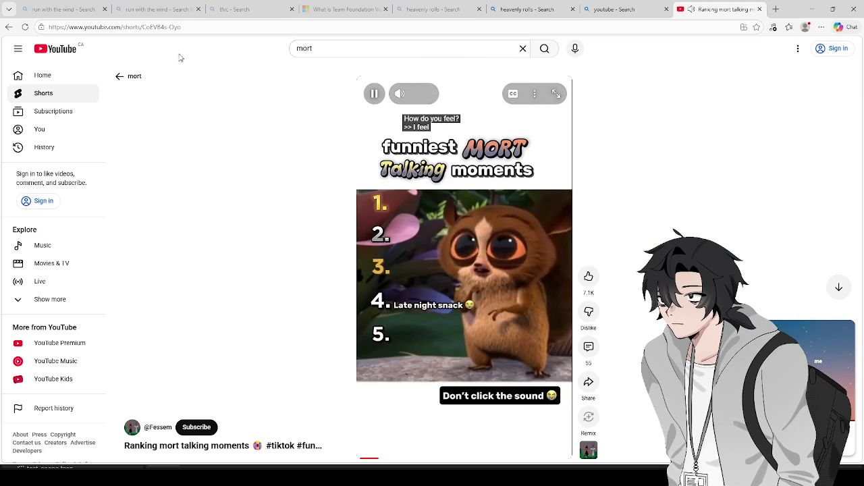
left_click(432, 261)
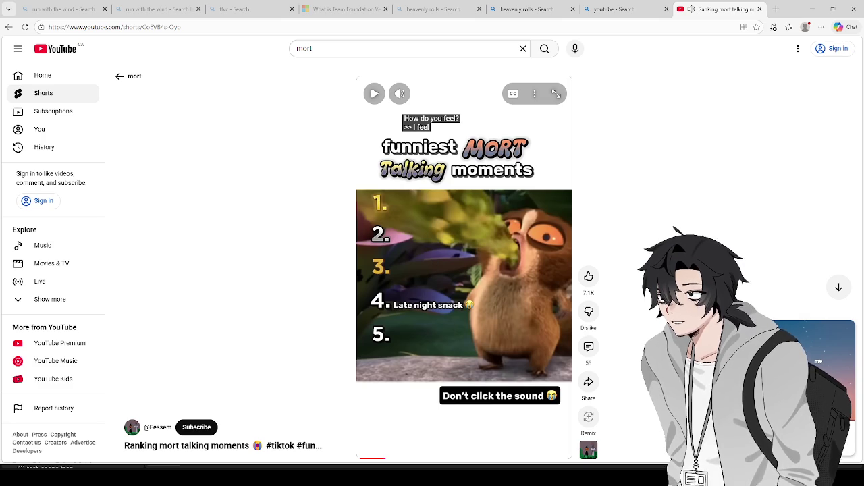
left_click(374, 94)
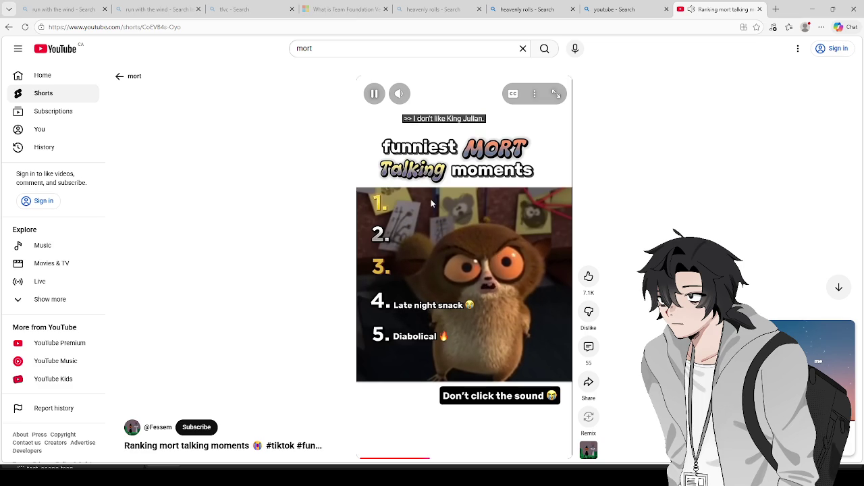
left_click(9, 28)
scroll(265, 282, "down", 7)
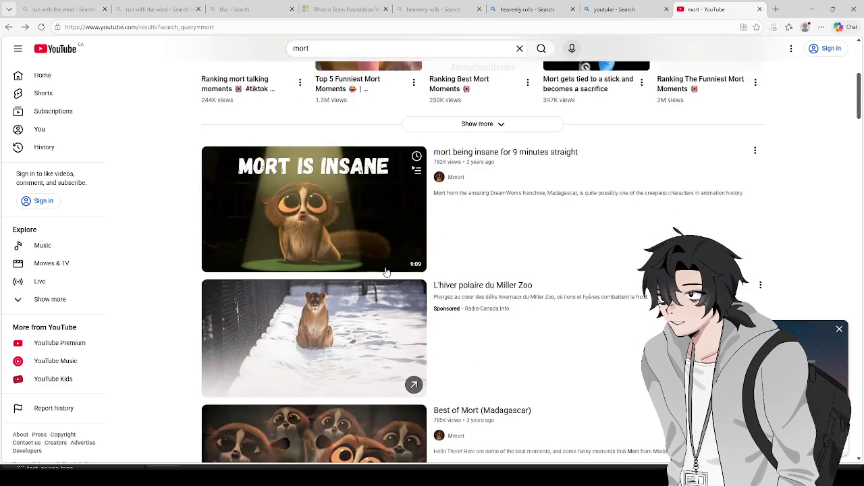
- Play Best of Mort (Madagascar), skipping ahead to about 0:48, then pause it
left_click(265, 282)
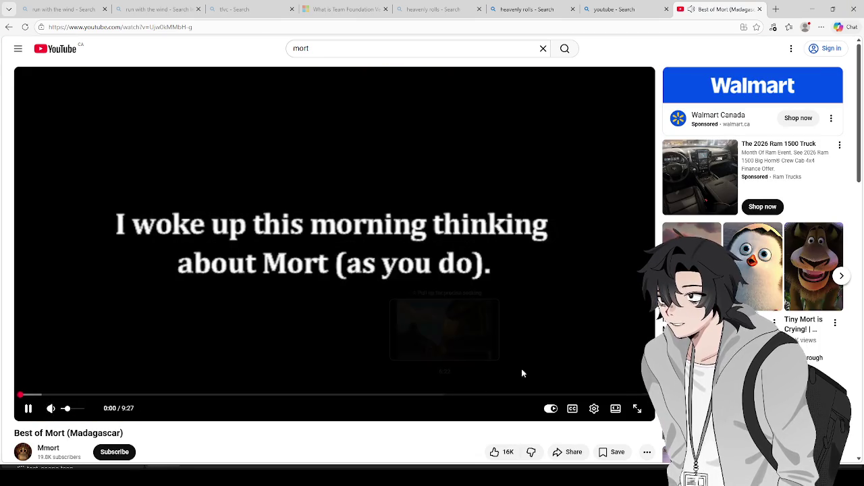
left_click(39, 396)
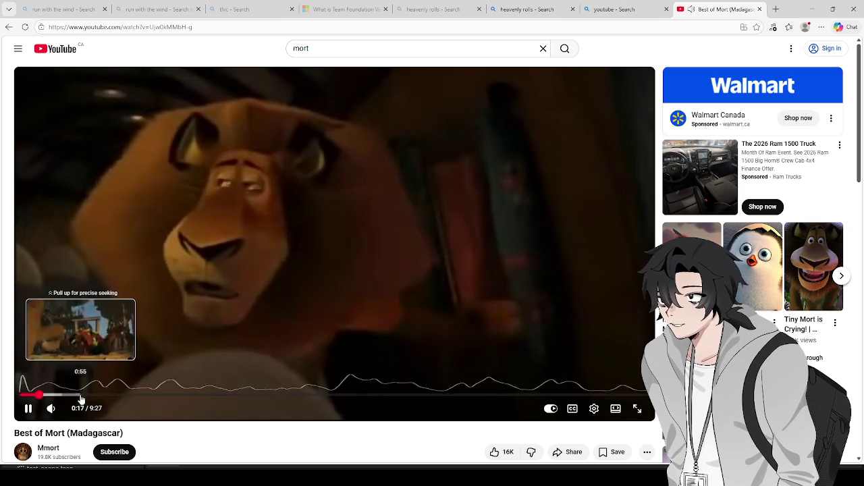
left_click(73, 396)
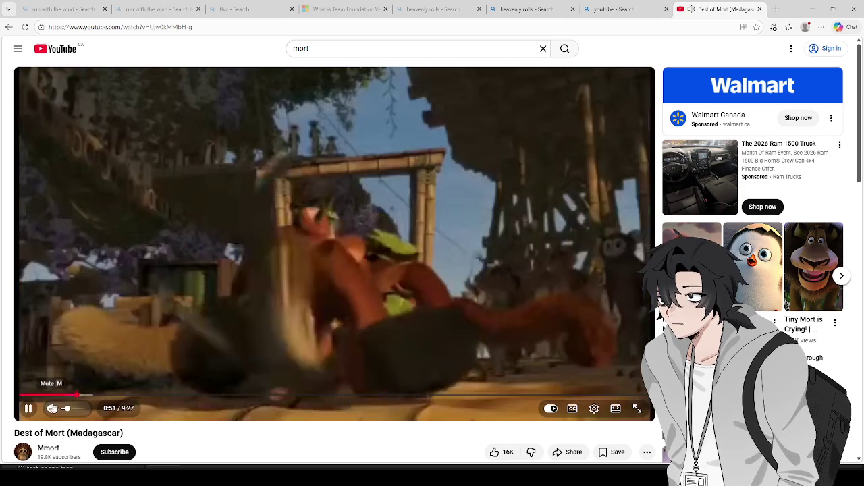
mouse_move(74, 409)
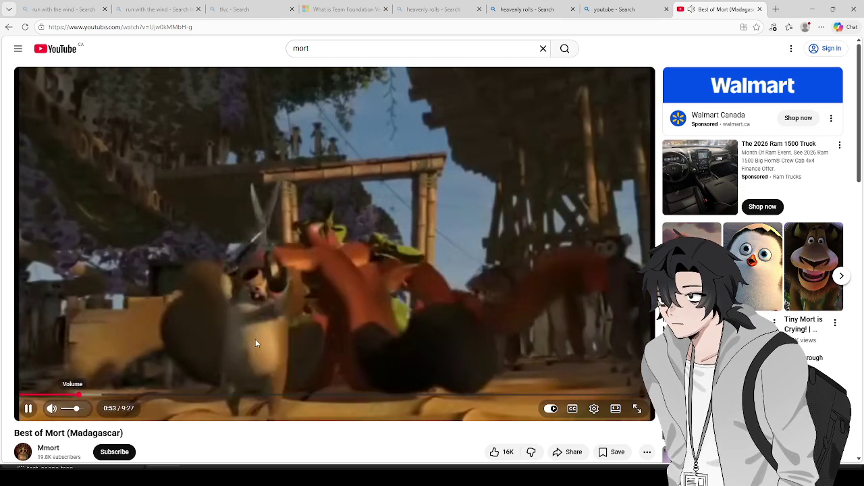
left_click(392, 305)
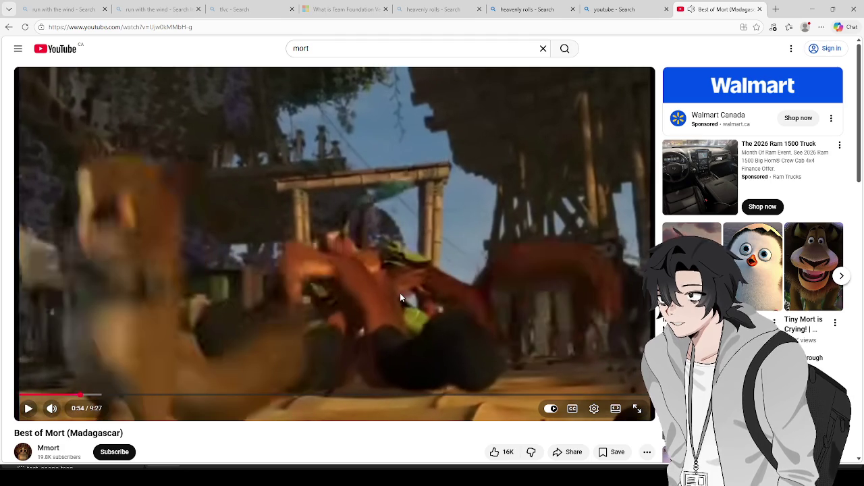
scroll(400, 293, "down", 2)
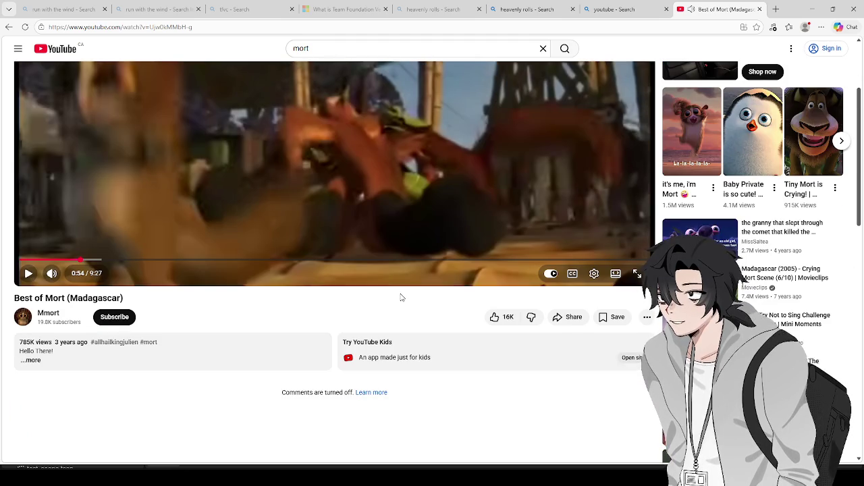
scroll(401, 297, "up", 2)
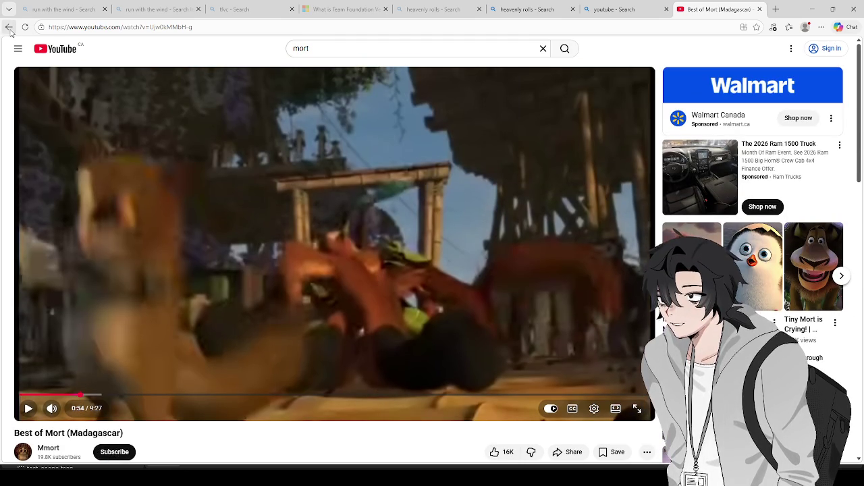
- Return to the mort results and open the mort being genuinely insane video
left_click(9, 28)
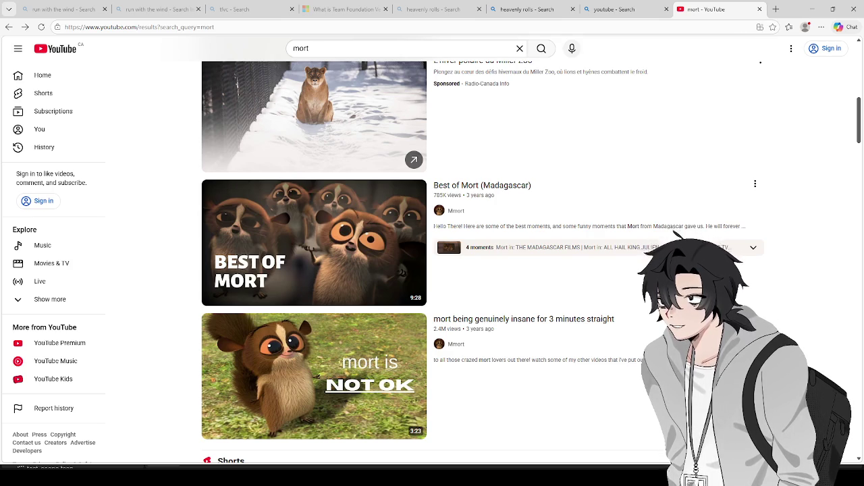
scroll(313, 365, "up", 4)
scroll(335, 312, "down", 6)
left_click(285, 298)
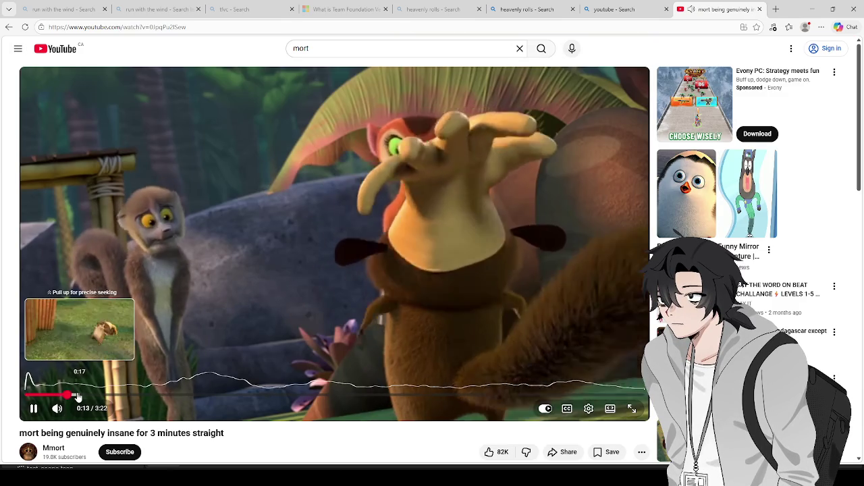
- Jump the Mort video to 0:14, pause it, and go back with Alt+Left
left_click(74, 395)
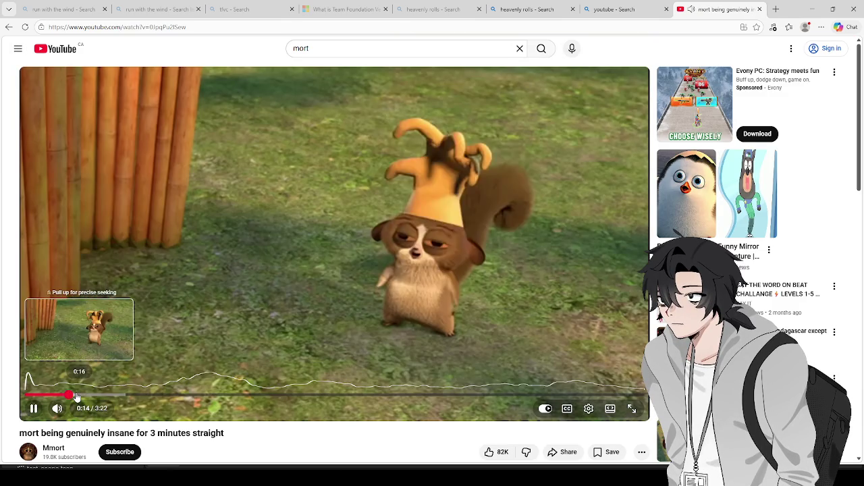
left_click(258, 341)
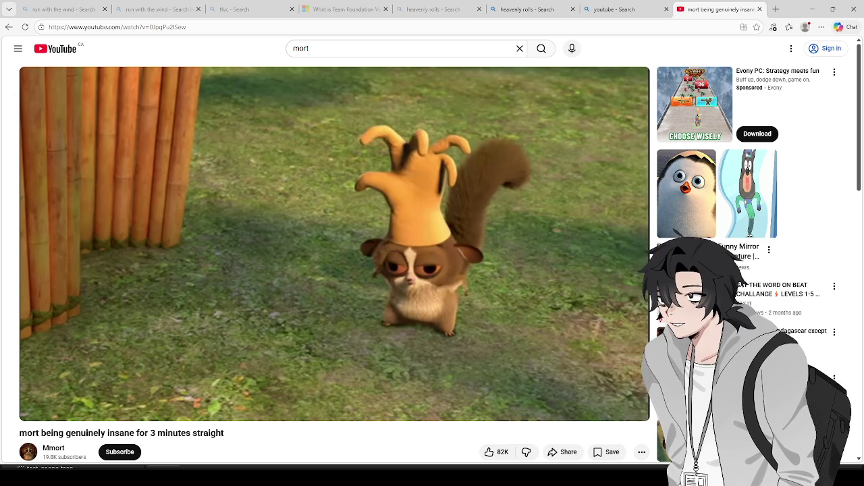
key("alt+Left")
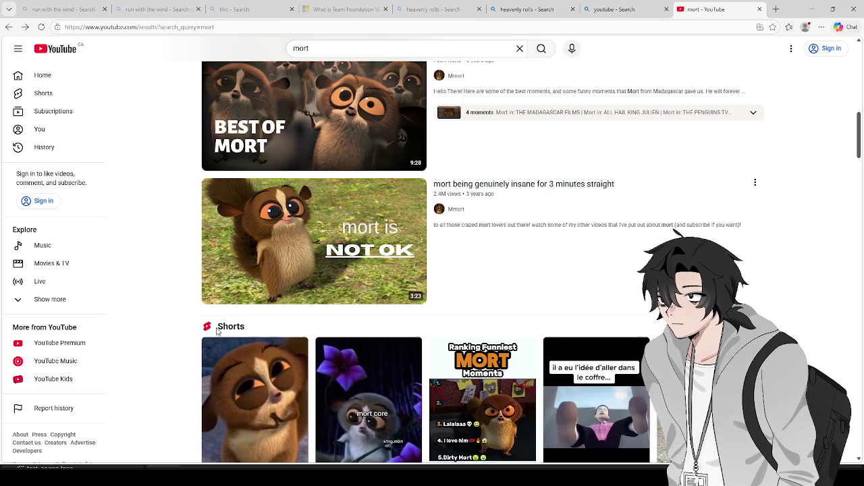
- Close the mort YouTube tab to reveal the Bing youtube results
scroll(212, 349, "down", 6)
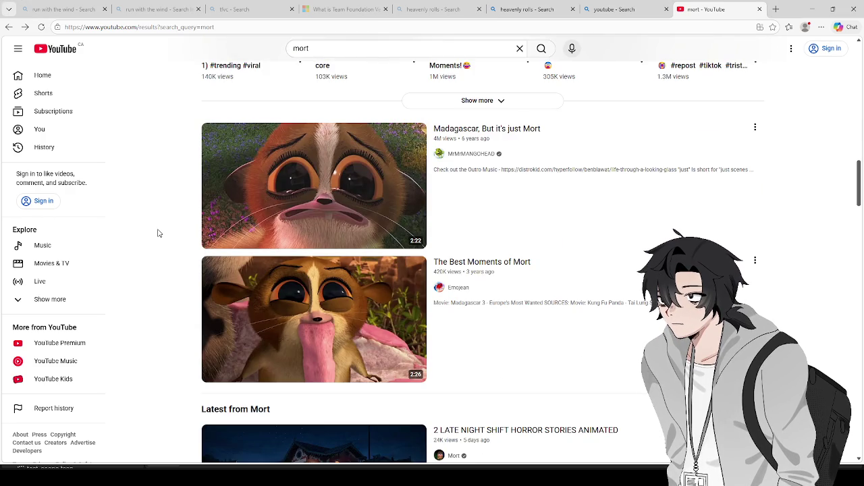
key("ctrl+w")
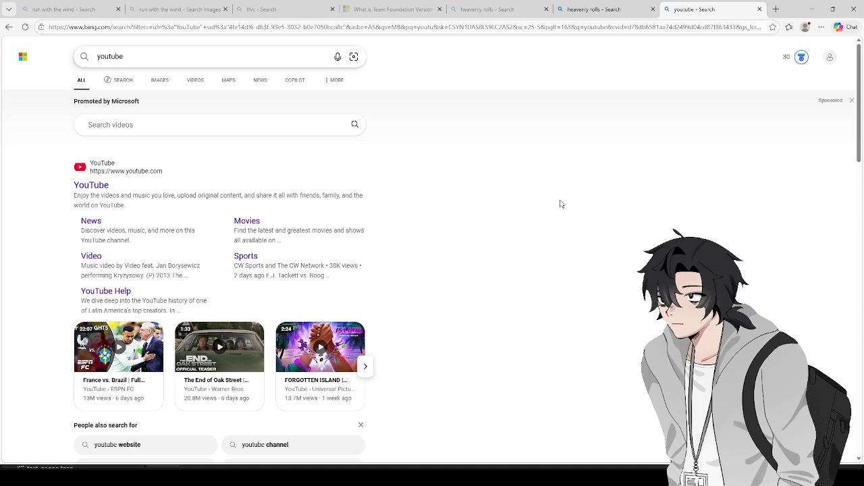
- Close the youtube and heavenly rolls tabs, then search Bing for 'top 10 italian phrases to sya'
key("ctrl+w")
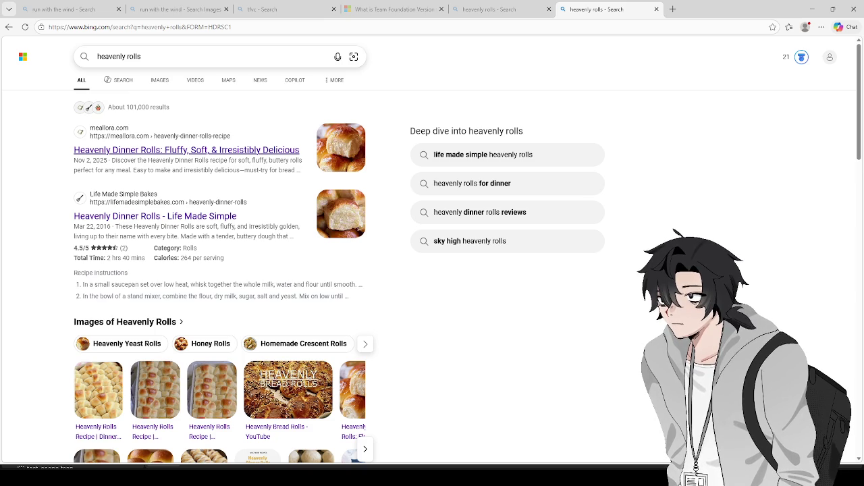
key("ctrl+w")
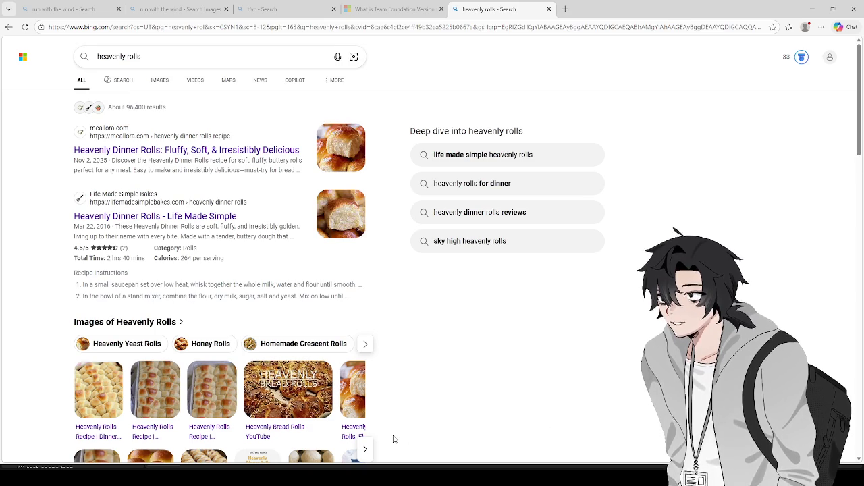
key("ctrl+t")
type("italia")
key("ctrl+a")
type("top 10 italian phrases to sya")
key("Return")
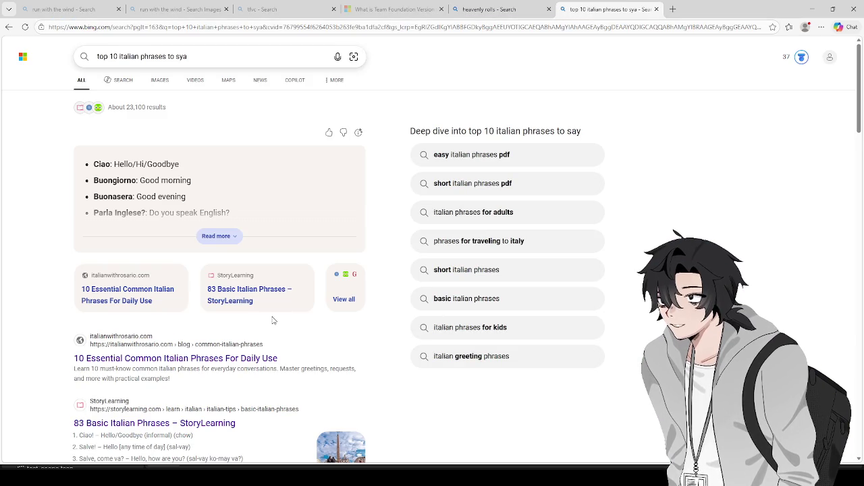
- Expand and select Bing's Italian phrase list from Ciao onward, then switch back to Godot
left_click(219, 238)
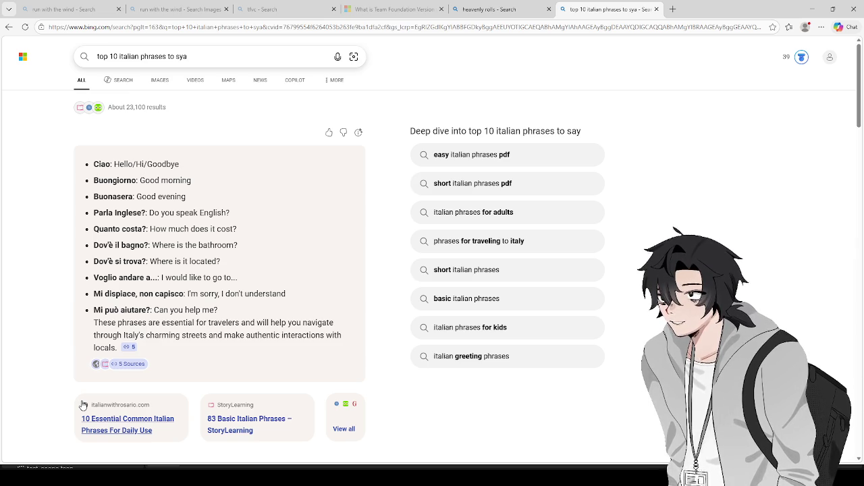
scroll(335, 339, "down", 3)
scroll(335, 339, "up", 3)
mouse_move(336, 339)
left_mouse_down()
mouse_move(128, 74)
mouse_move(196, 186)
mouse_move(201, 162)
left_mouse_up()
mouse_move(24, 142)
left_mouse_down()
mouse_move(136, 145)
mouse_move(267, 320)
left_mouse_up()
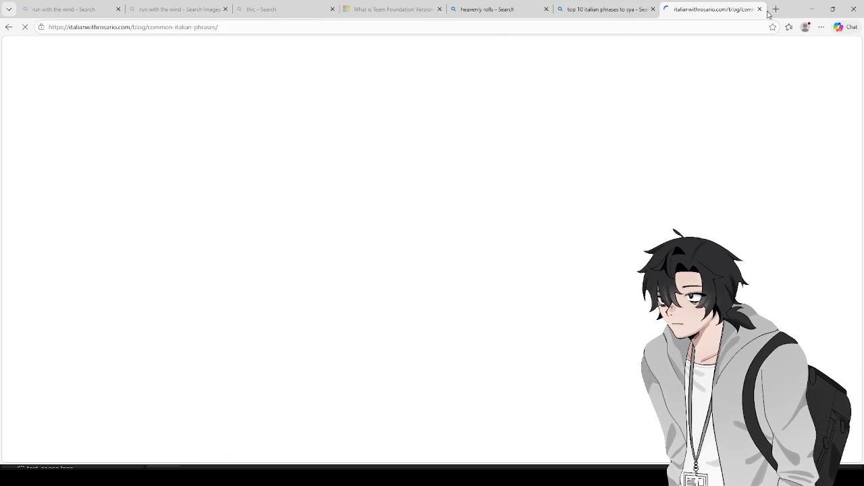
left_click(765, 10)
left_click(735, 157)
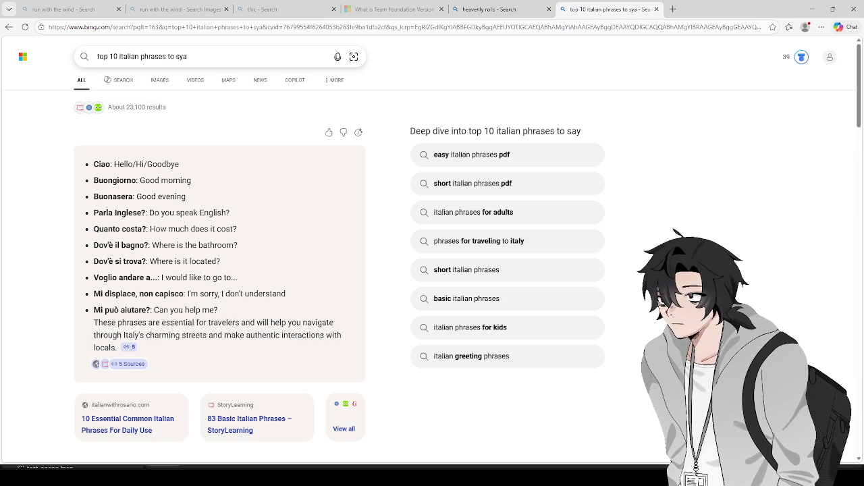
key("alt+Tab")
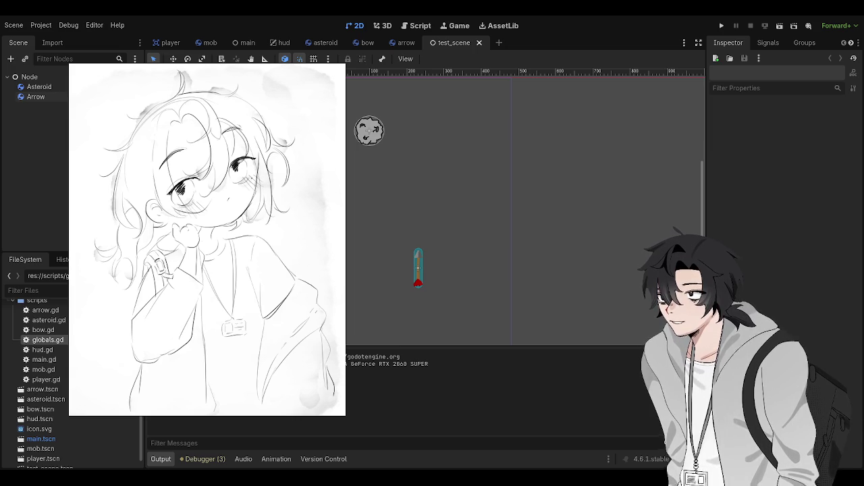
key("alt+Tab")
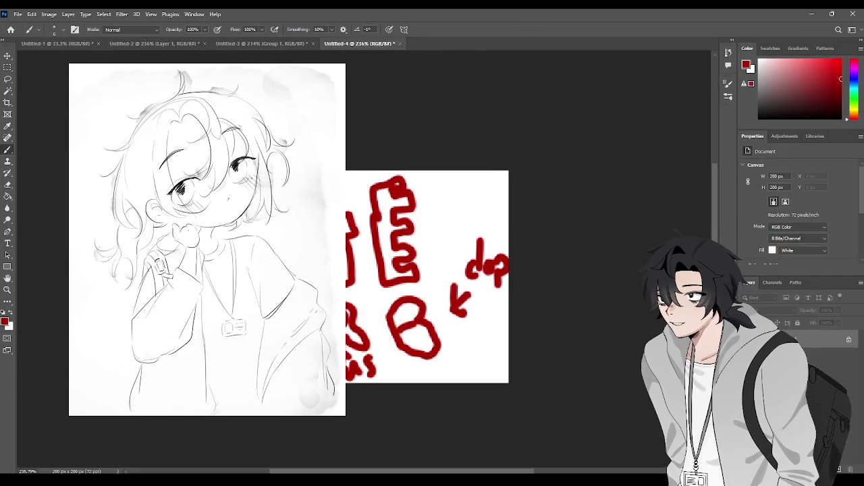
key("alt+Tab")
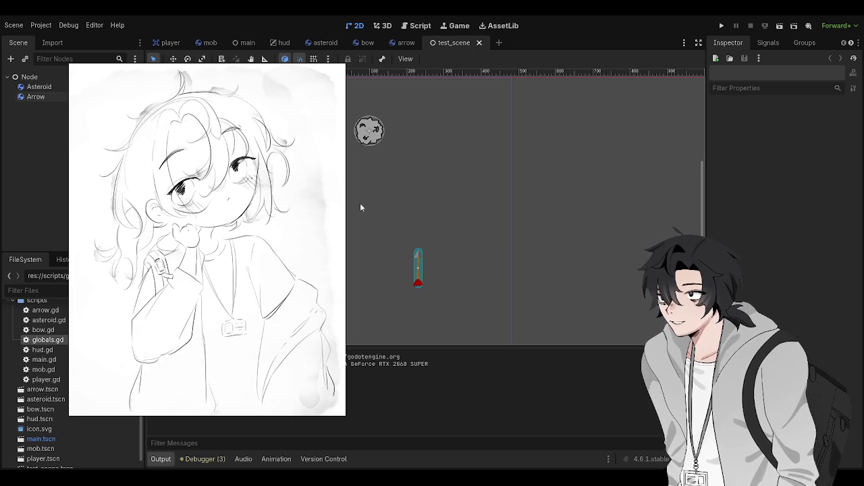
left_click_drag(357, 206, 352, 212)
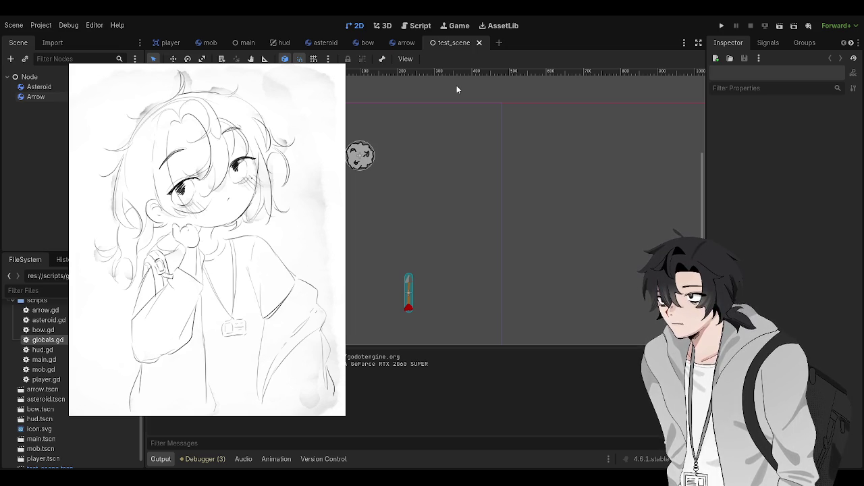
key("F5")
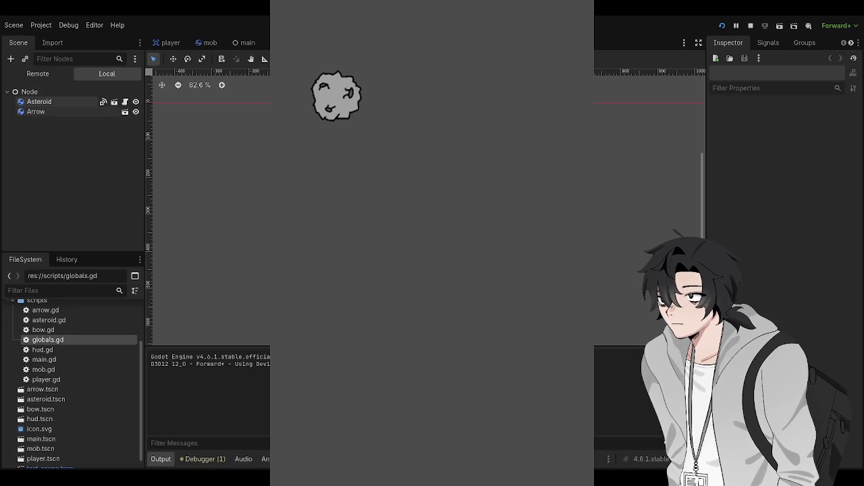
key("F8")
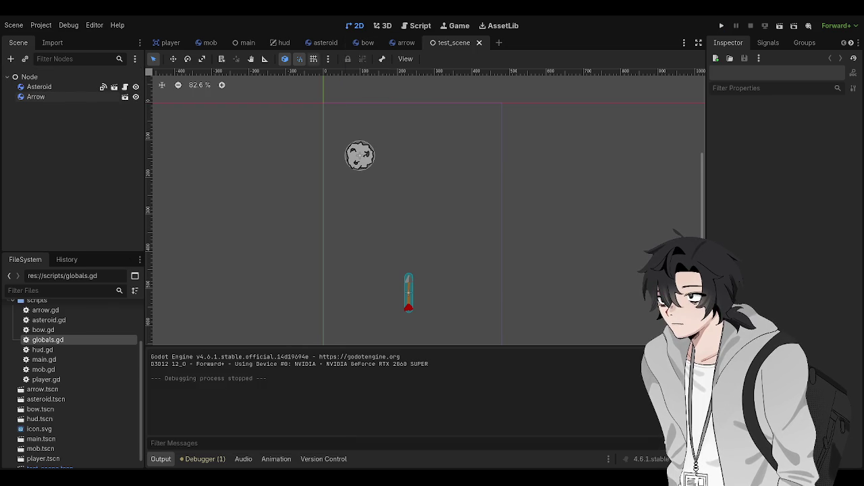
- Set the Arrow's Gravity Scale to 0, save arrow.tscn, and run the project
left_click(406, 43)
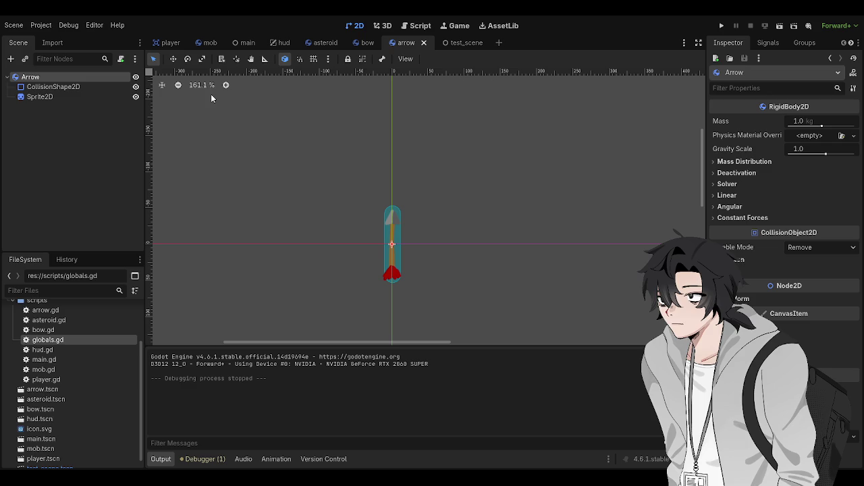
key("F5")
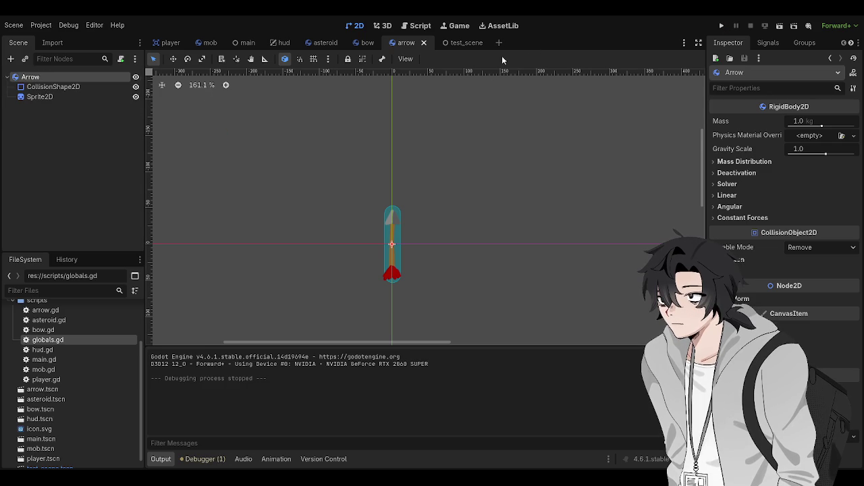
left_click_drag(814, 160, 804, 154)
left_click(802, 148)
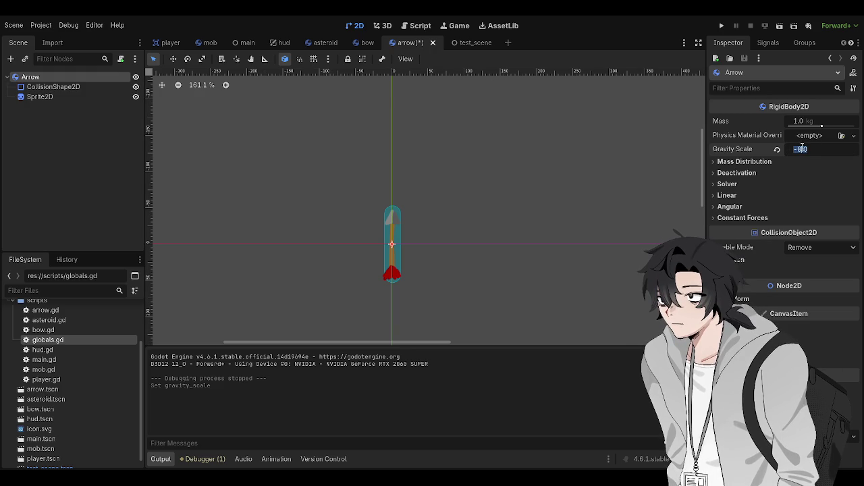
type("0")
key("Return")
key("ctrl+s")
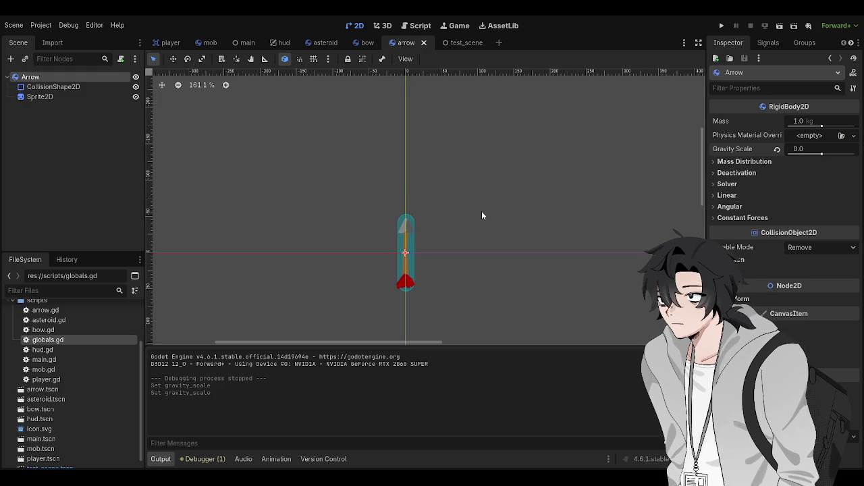
key("F5")
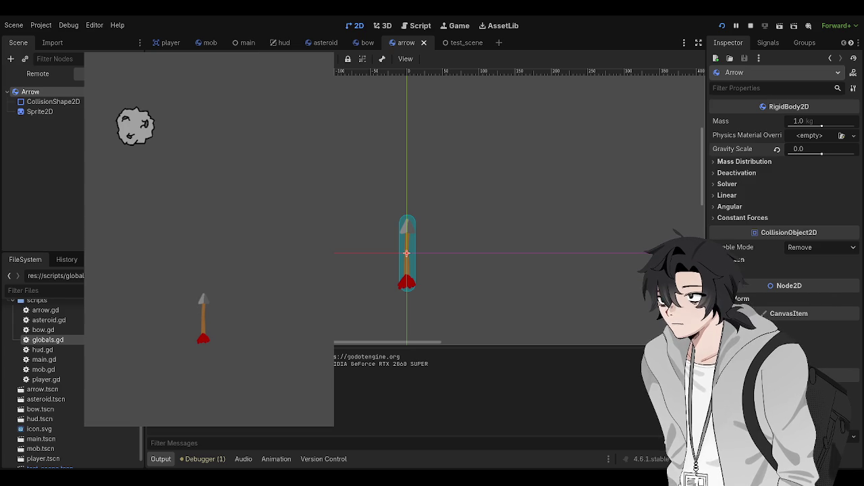
- Stop the running test game with F8
key("F8")
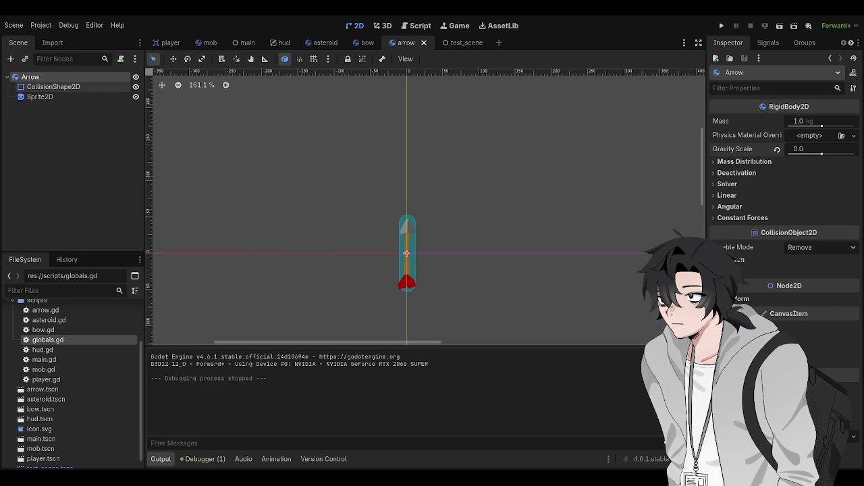
- Open arrow.gd and look over its code between lines 16 and 27
left_click(417, 26)
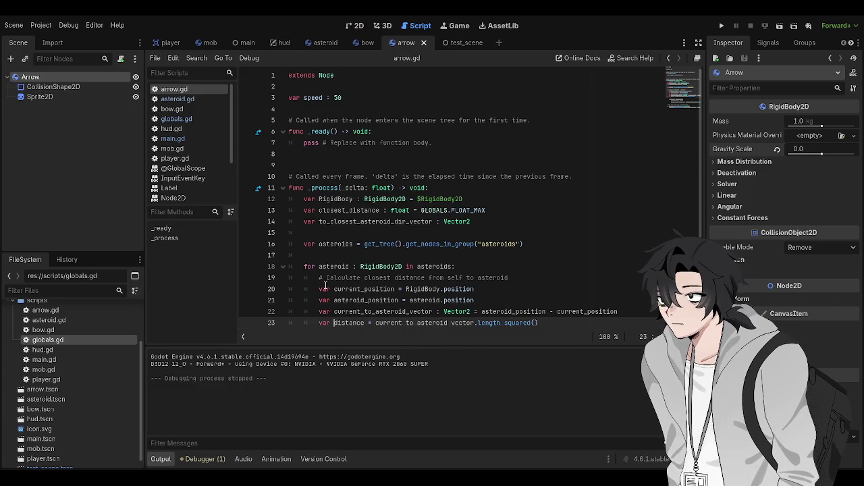
scroll(326, 286, "down", 2)
scroll(325, 285, "up", 2)
scroll(324, 286, "down", 3)
left_click(442, 266)
scroll(442, 266, "up", 2)
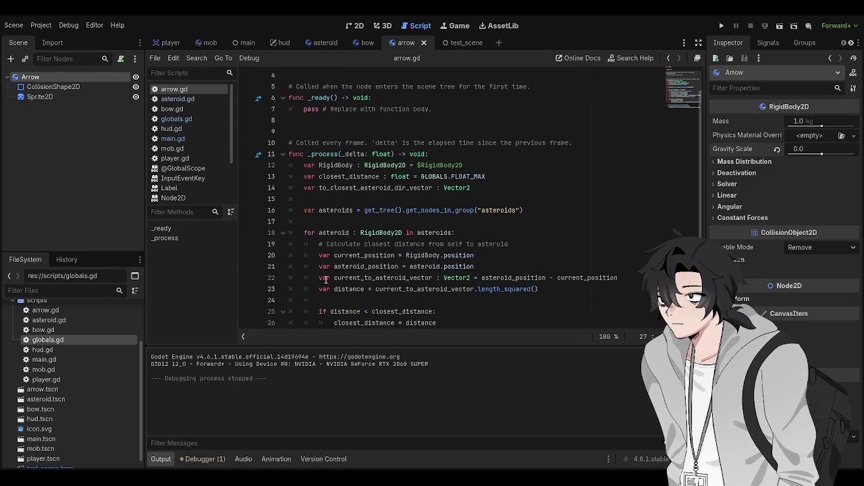
left_click(531, 210)
scroll(346, 269, "down", 3)
scroll(346, 269, "up", 2)
scroll(346, 268, "down", 1)
- Add breakpoints on lines 20 and 31, then run and stop the project
left_click(247, 188)
left_click(248, 311)
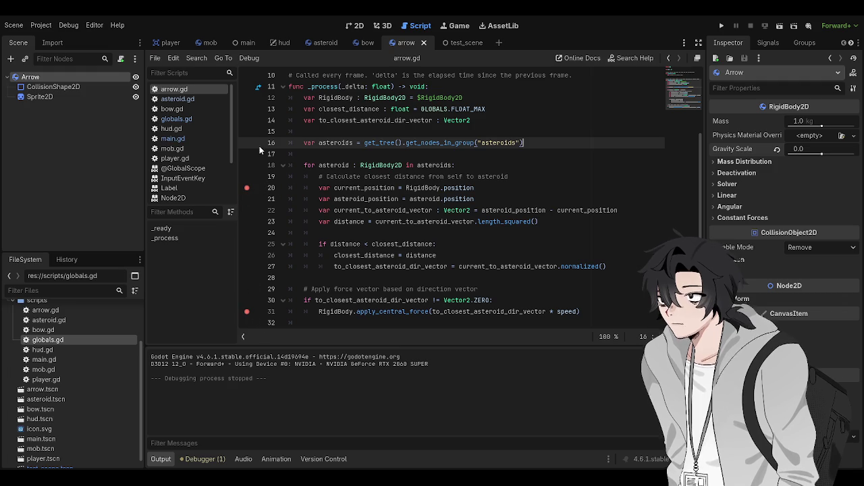
key("F5")
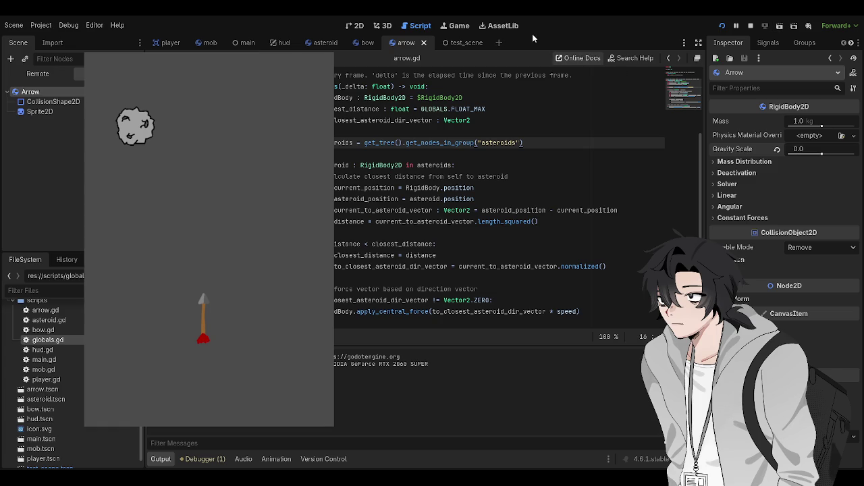
key("F8")
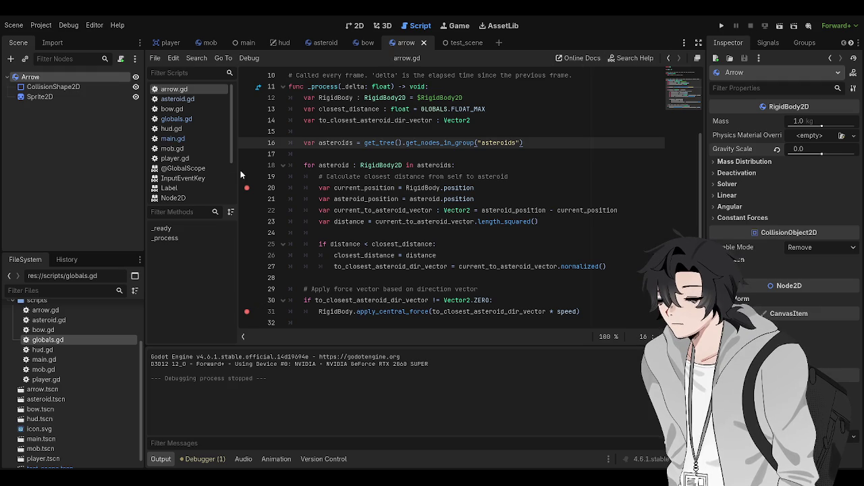
- Add a breakpoint on line 12 of arrow.gd and run the game briefly to test it
left_click(247, 100)
key("F5")
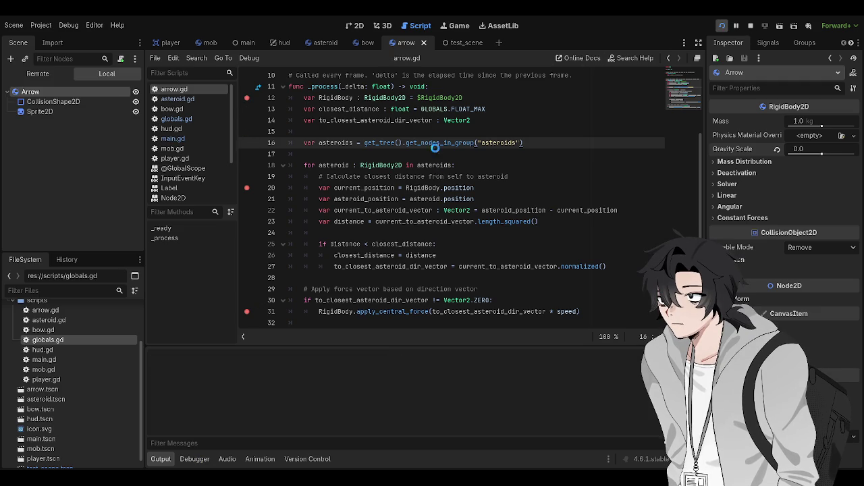
key("F8")
scroll(254, 143, "up", 3)
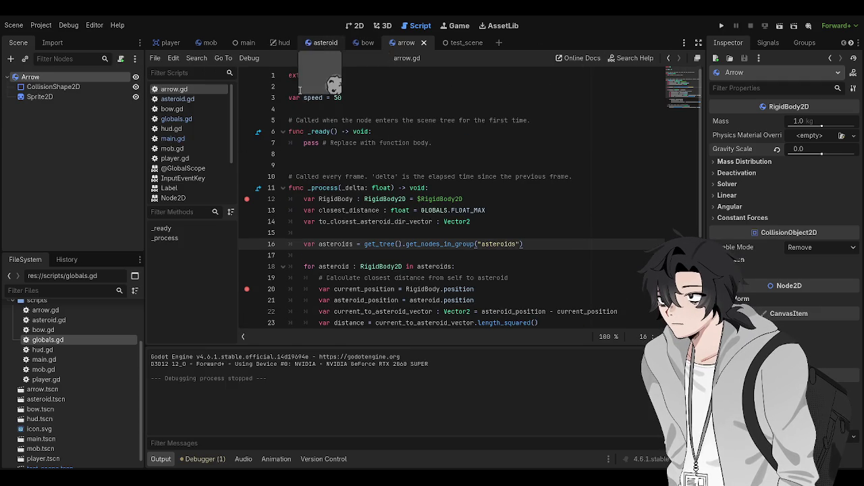
- Set a breakpoint on the queue_free line 24 of asteroid.gd and test-run the current scene
left_click(325, 43)
left_click(413, 43)
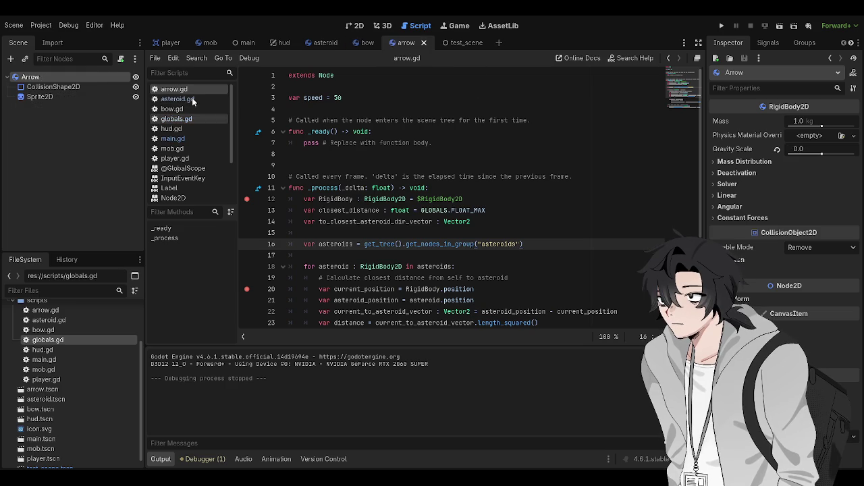
left_click(178, 99)
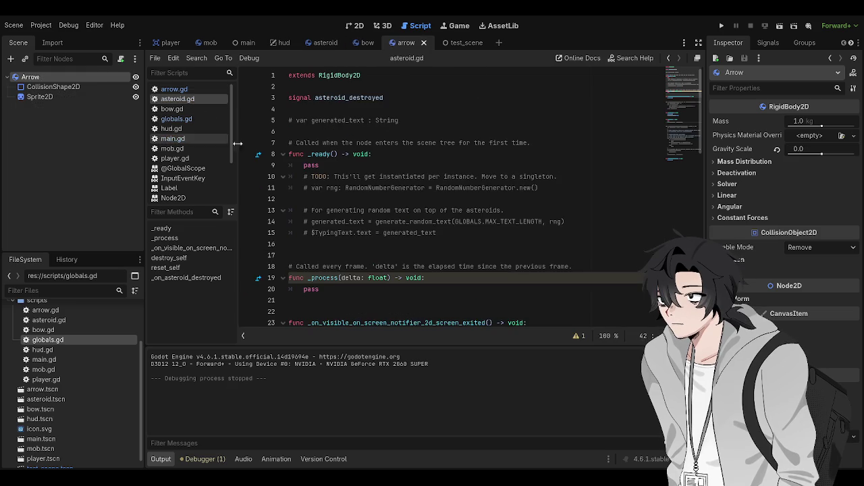
left_click(246, 267)
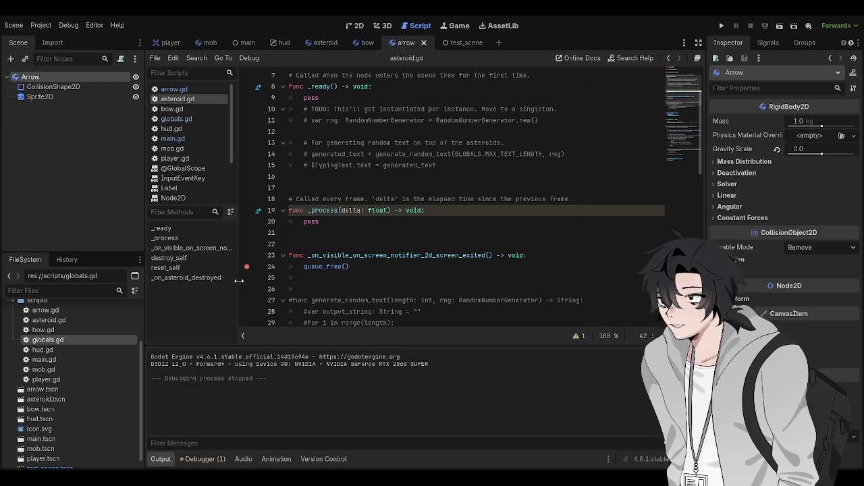
scroll(297, 277, "down", 6)
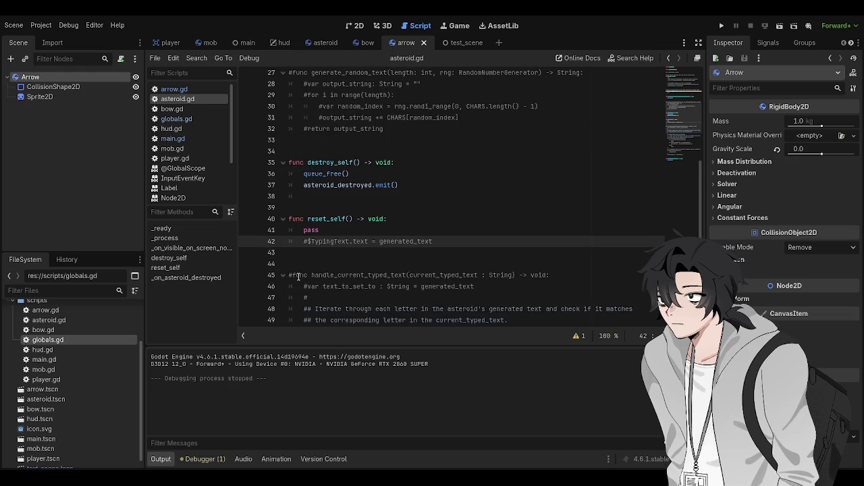
key("F6")
key("F8")
- Return to arrow.gd and relaunch the current scene with F6
scroll(405, 202, "up", 6)
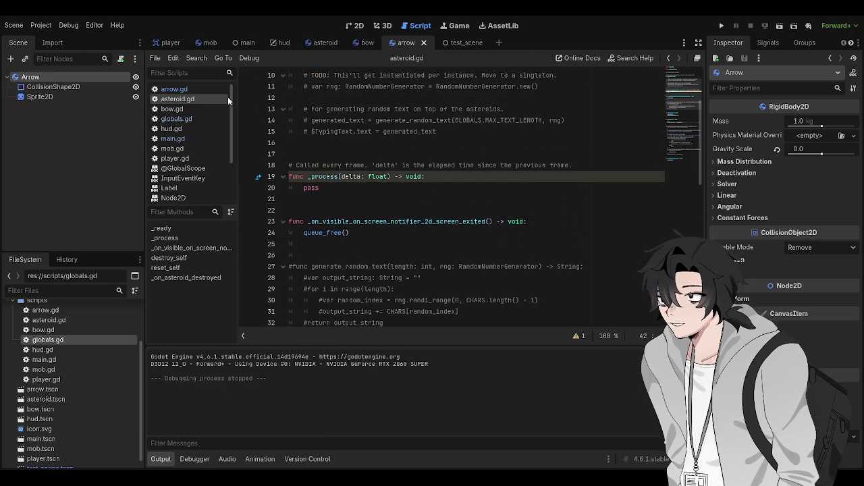
left_click(174, 90)
key("F6")
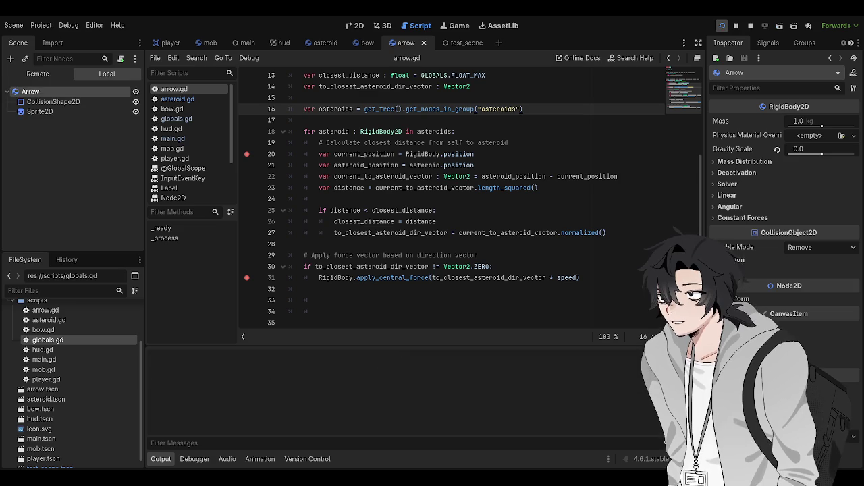
- Stop the scene run, run and stop the whole project, then scroll arrow.gd to the top
key("F8")
key("F5")
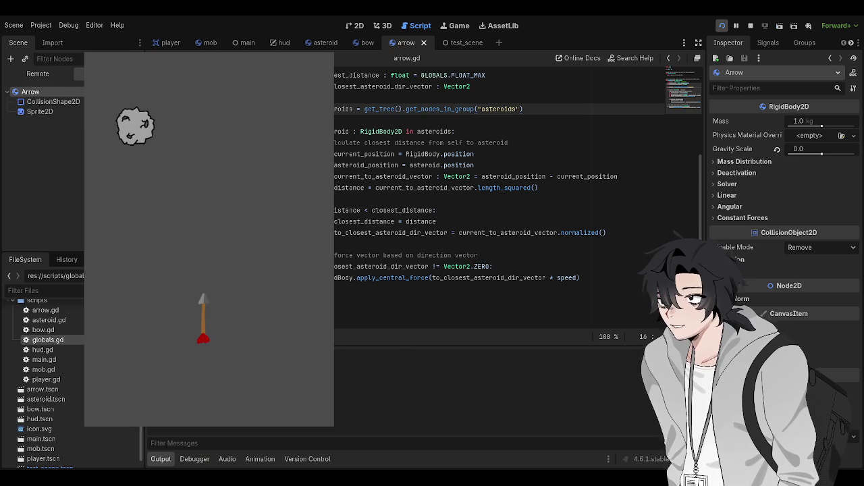
left_click(531, 37)
key("F8")
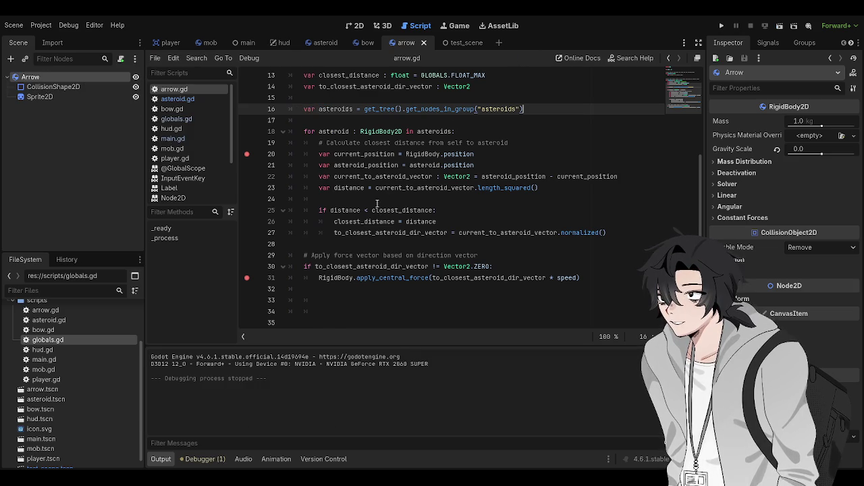
scroll(358, 279, "up", 2)
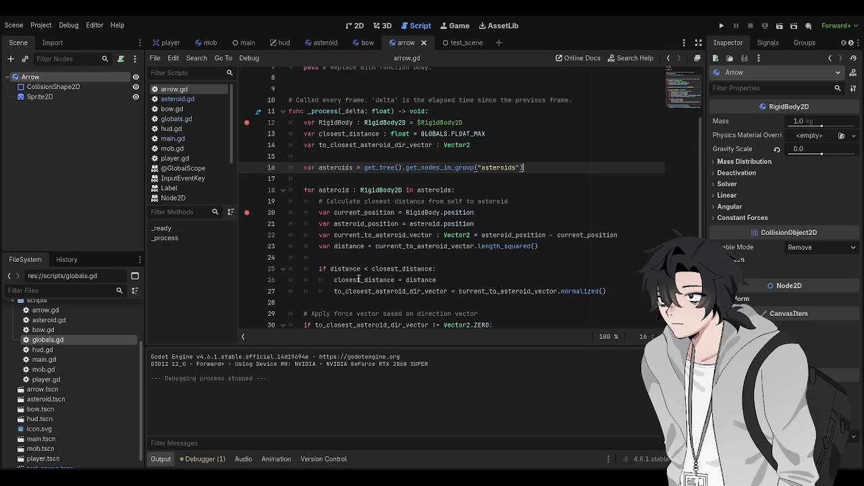
scroll(358, 279, "up", 3)
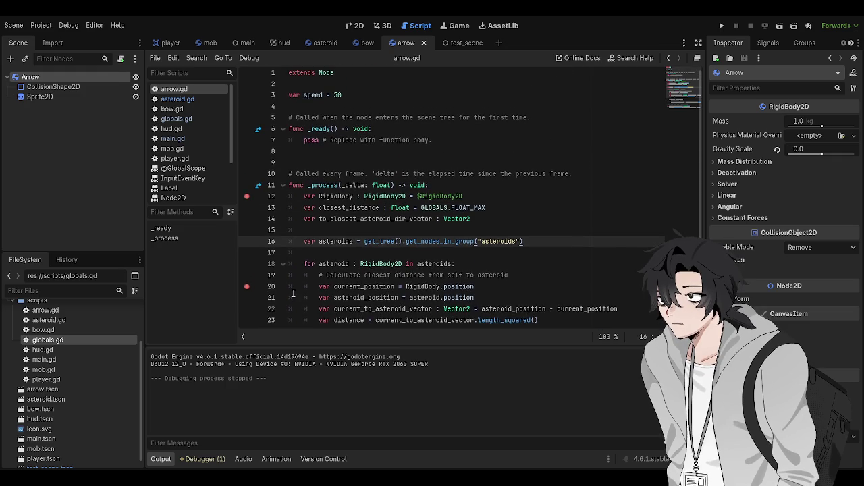
scroll(293, 294, "up", 2)
scroll(304, 276, "down", 2)
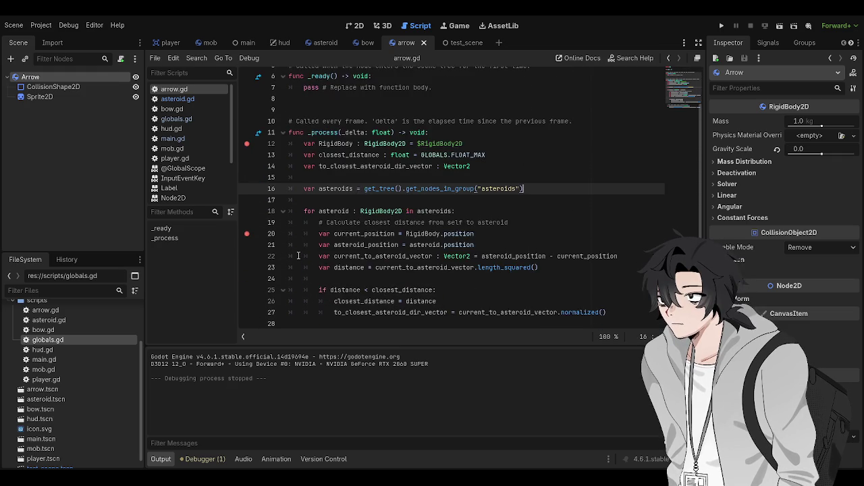
scroll(318, 258, "up", 2)
scroll(318, 257, "up", 2)
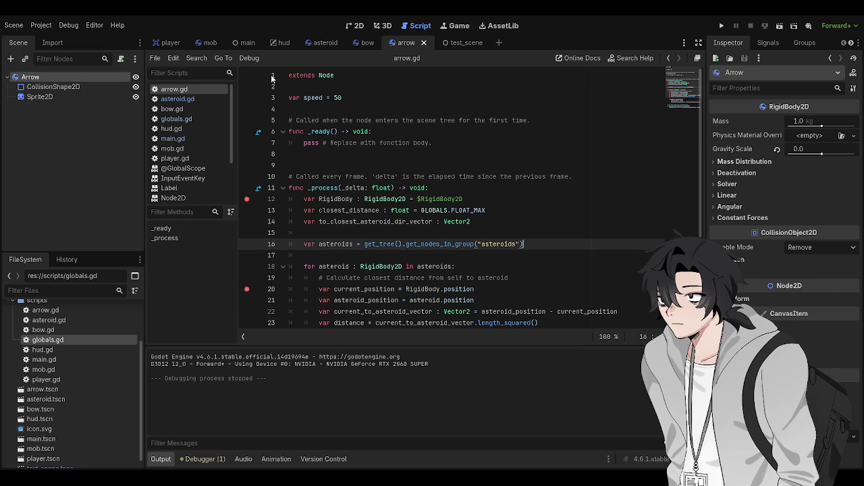
- Switch to the 2D view, run the project briefly, and stop it
key("ctrl+F1")
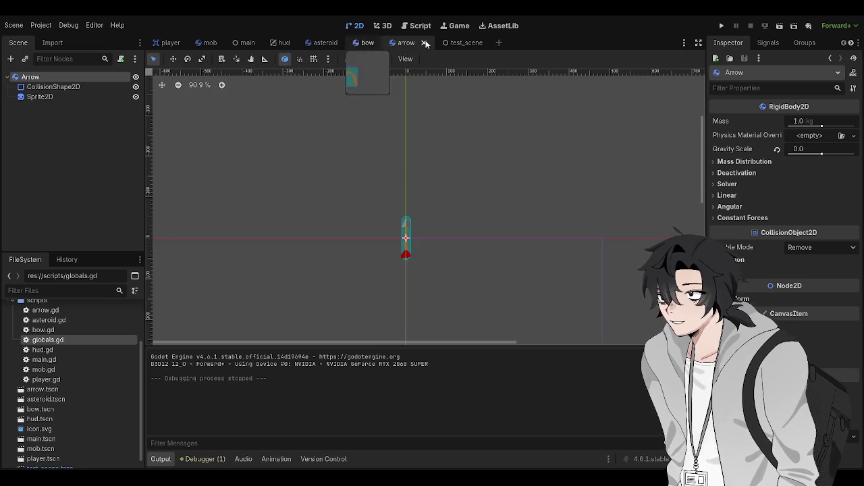
key("F5")
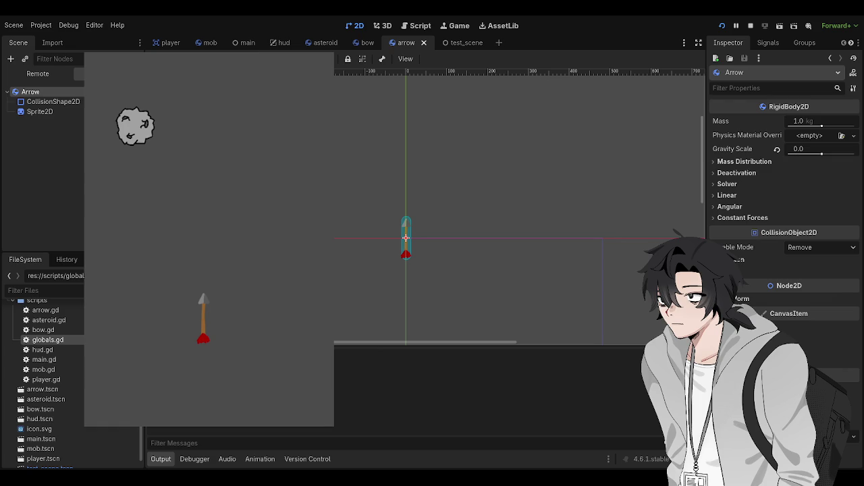
key("F8")
left_click(324, 43)
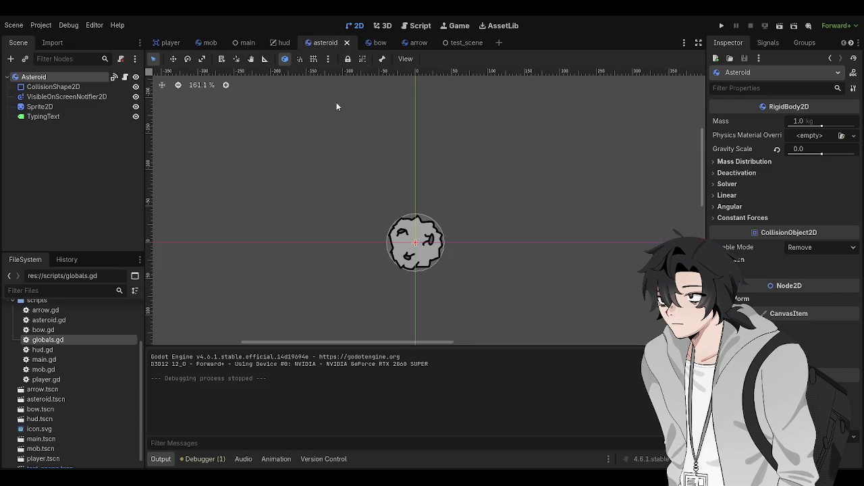
- Open arrow.gd, run the project, and pause the game to inspect its breakpoints
left_click(413, 43)
left_click(416, 26)
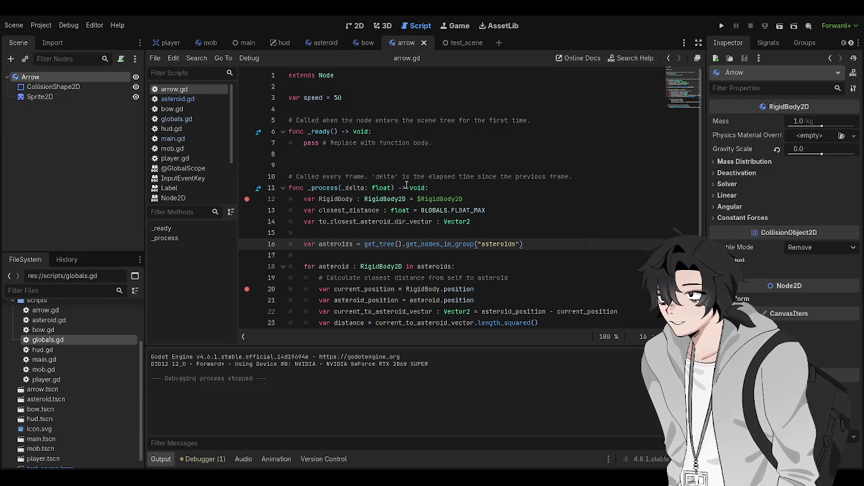
left_click(377, 177)
left_click(387, 122)
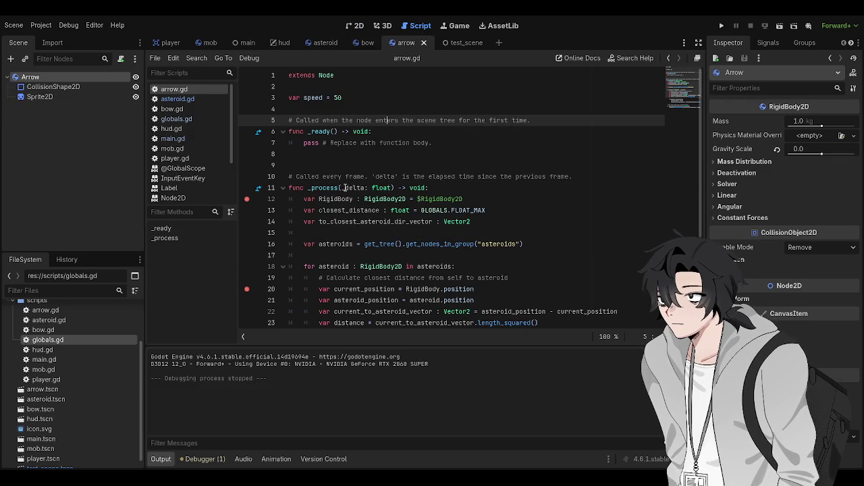
left_click(344, 187)
key("F5")
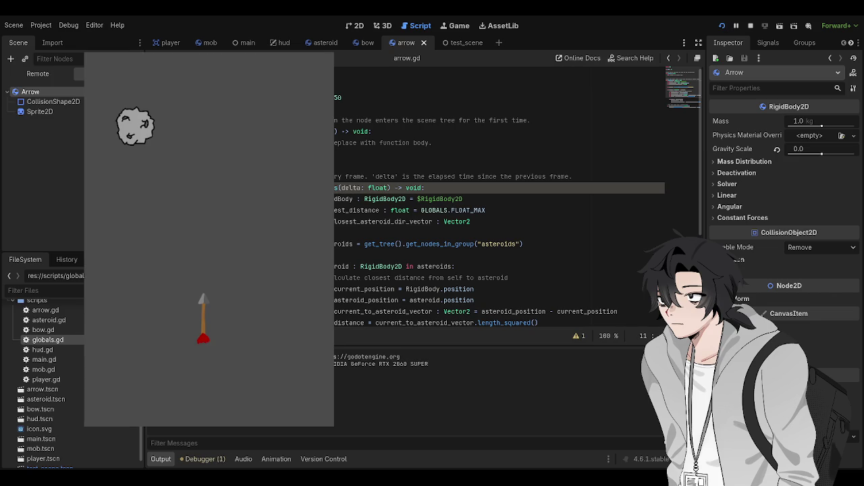
scroll(518, 196, "down", 1)
key("Down")
key("Down")
key("Down")
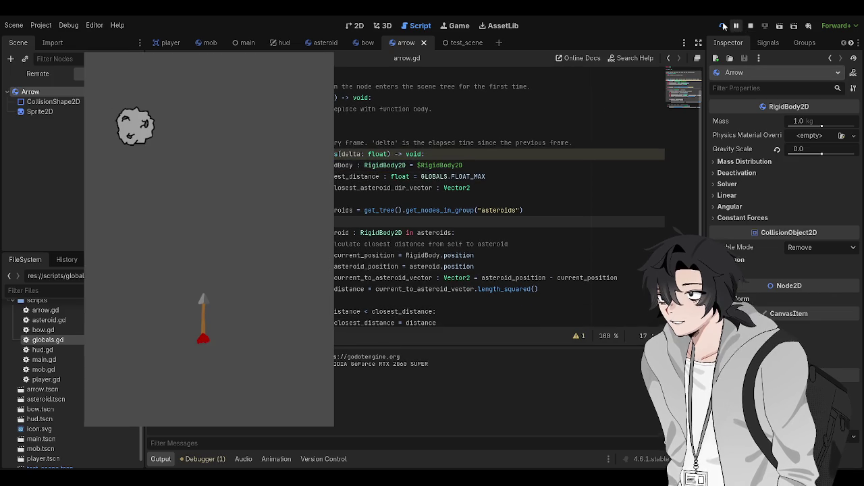
left_click(736, 25)
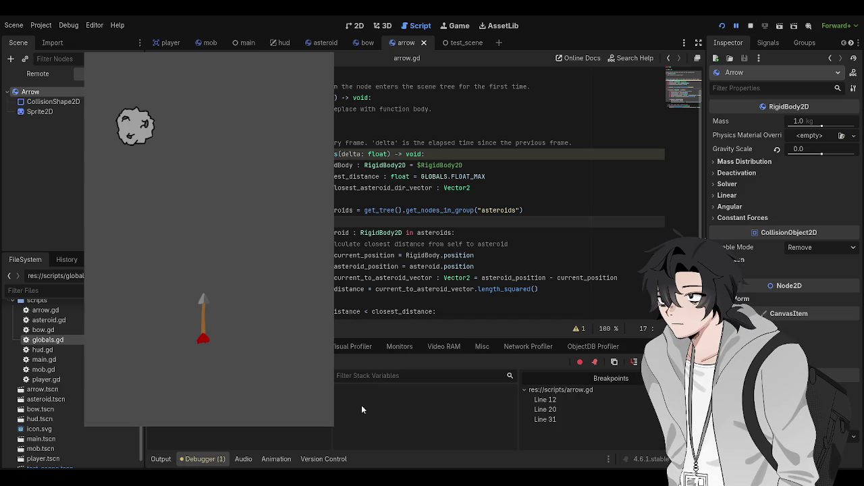
- Jump to the breakpoints on lines 12, 20 and 31, check the Errors tab, and stop the game
left_click(545, 400)
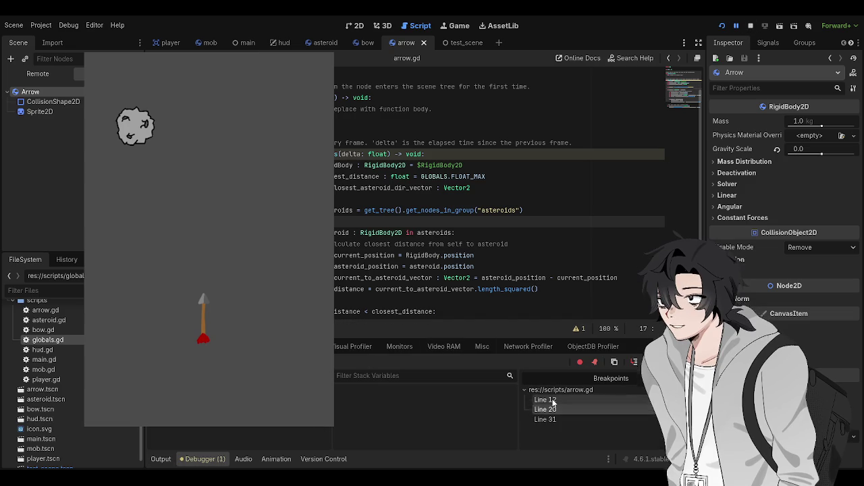
left_click(555, 418)
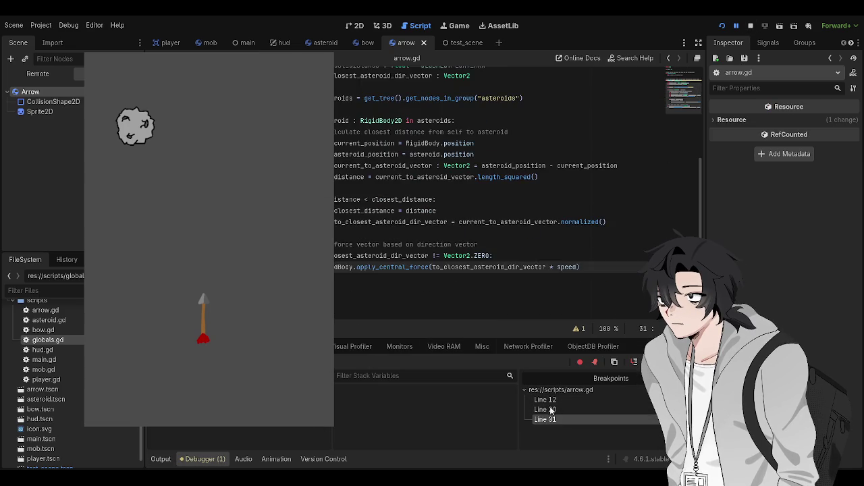
left_click(545, 399)
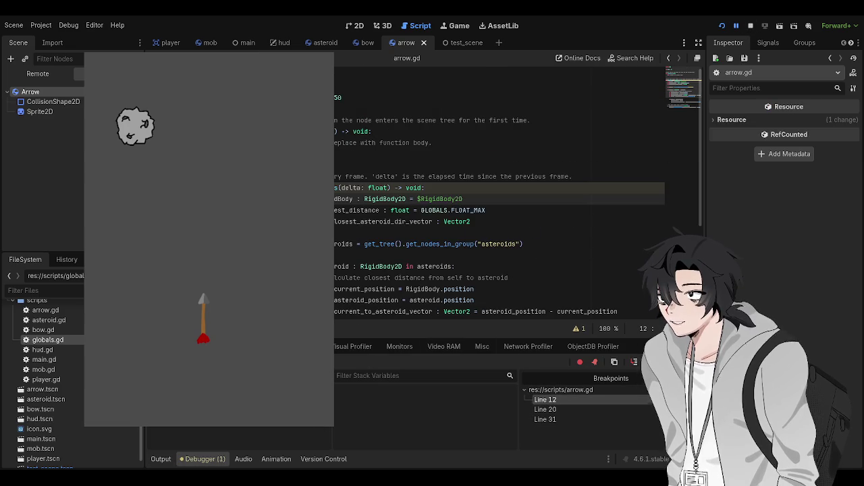
left_click(578, 328)
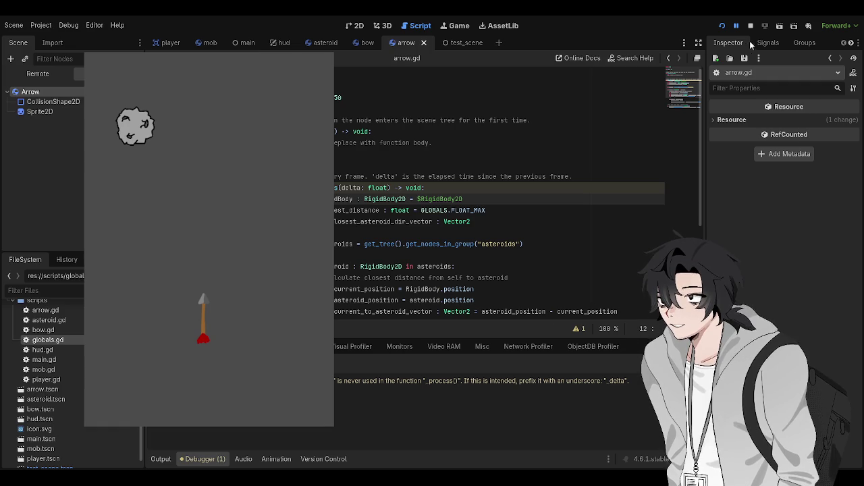
key("F8")
left_click(429, 185)
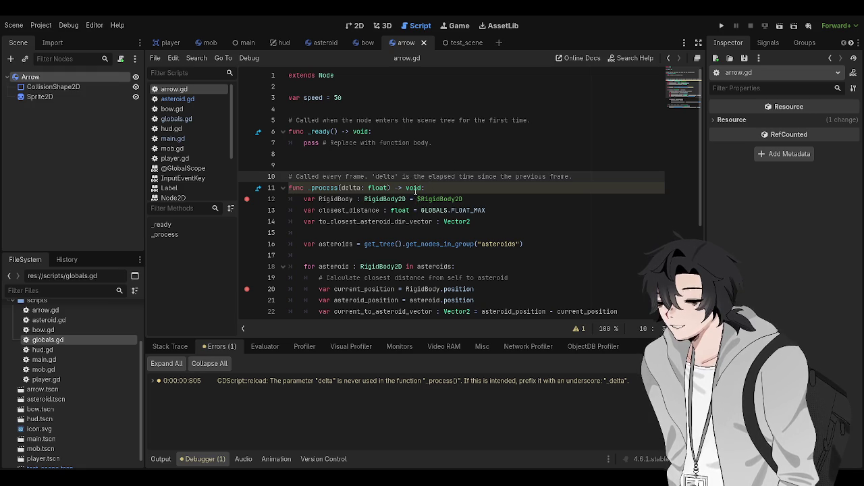
- Add the line 'var x = 50' under func _ready() in arrow.gd
left_click(415, 154)
left_click(414, 142)
left_click(413, 136)
key("Return")
type("var x = ")
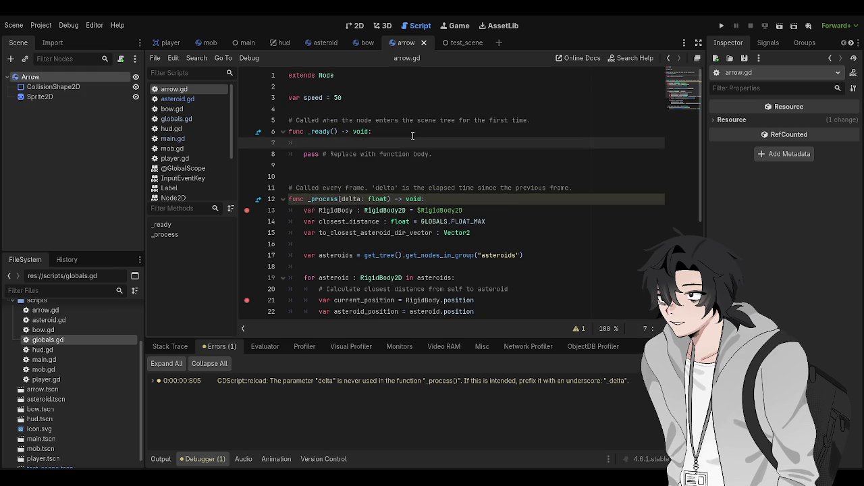
type("50")
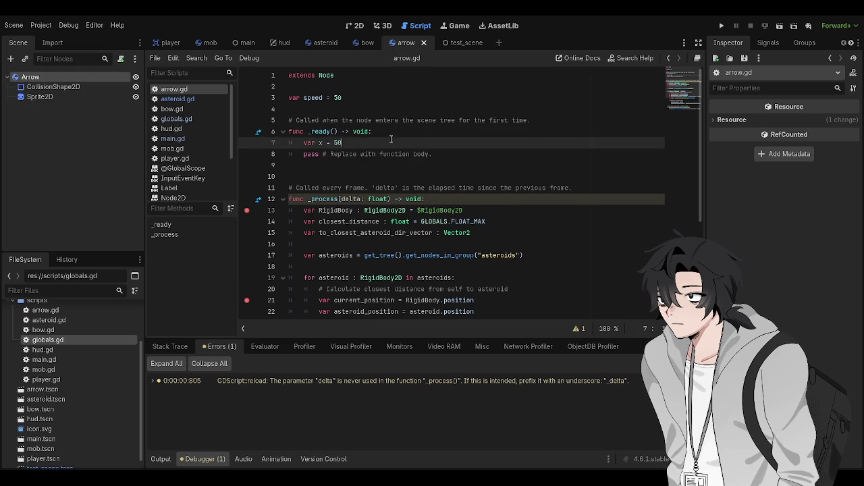
left_click(491, 131)
- Test-run the game, stop it, and return to the Arrow scene in 2D
key("F5")
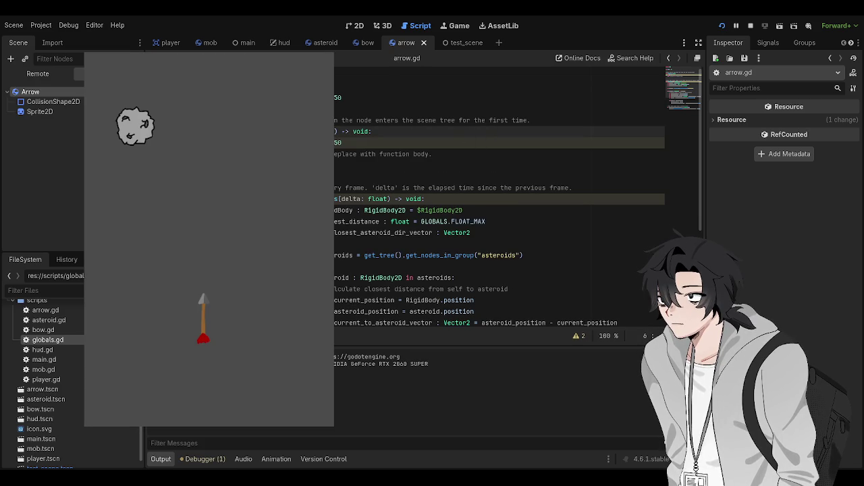
key("F8")
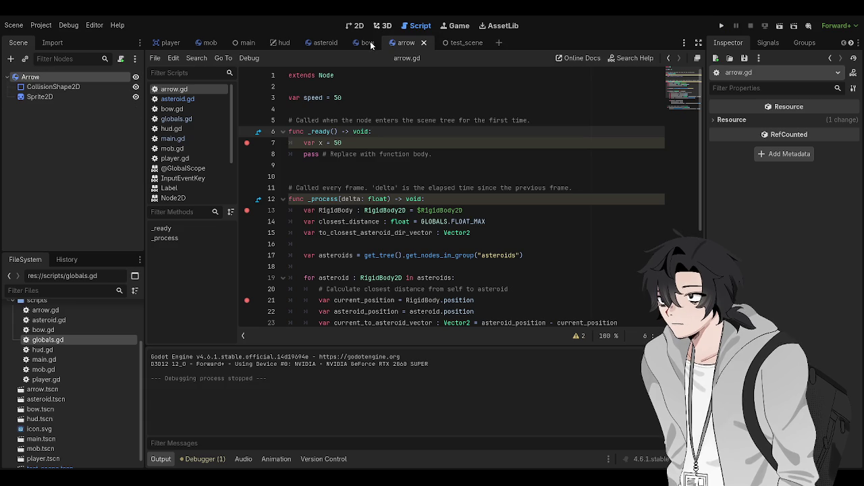
left_click(355, 26)
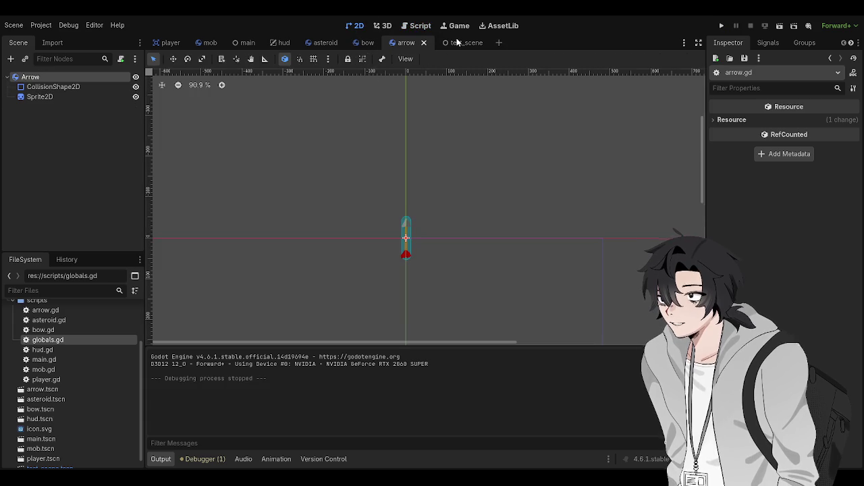
left_click(458, 42)
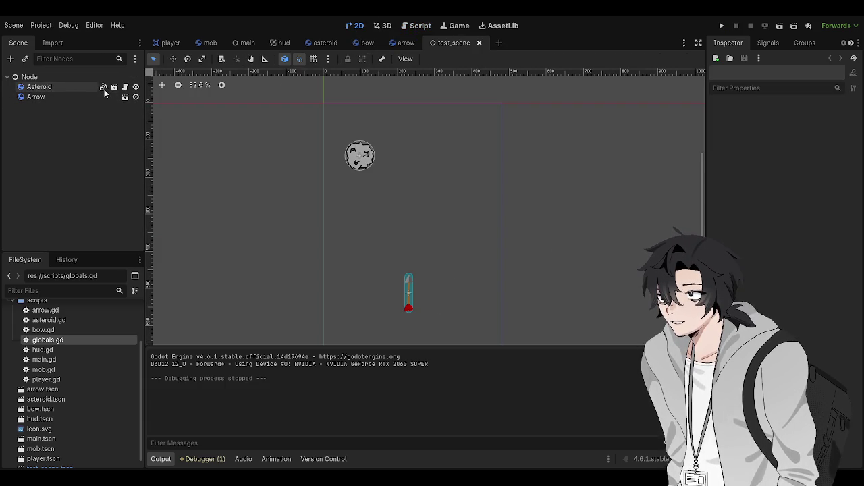
- Drag Arrow above Asteroid in test_scene, then go to the main scene's Script workspace
mouse_move(39, 85)
left_mouse_down()
mouse_move(37, 107)
mouse_move(26, 76)
left_mouse_up()
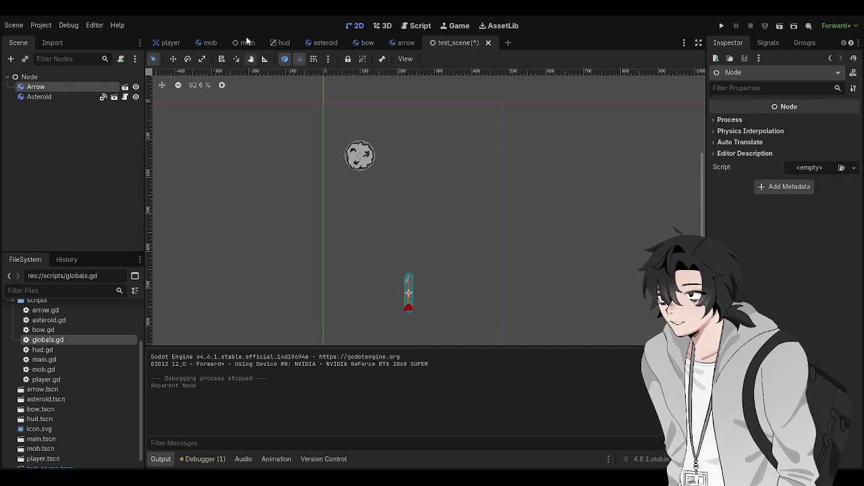
left_click(244, 43)
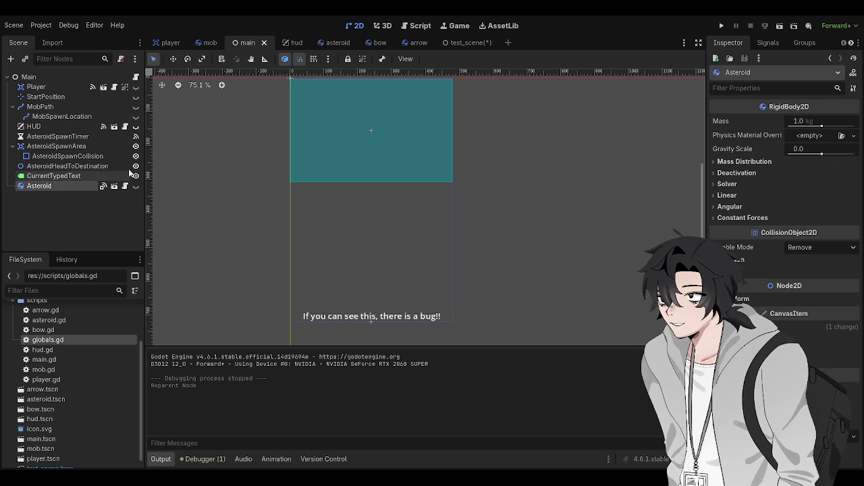
left_click(327, 42)
left_click(235, 38)
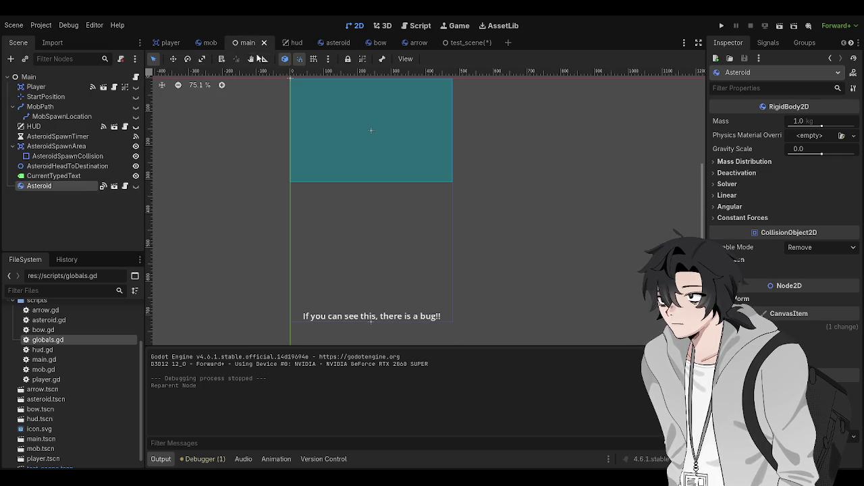
key("ctrl+F3")
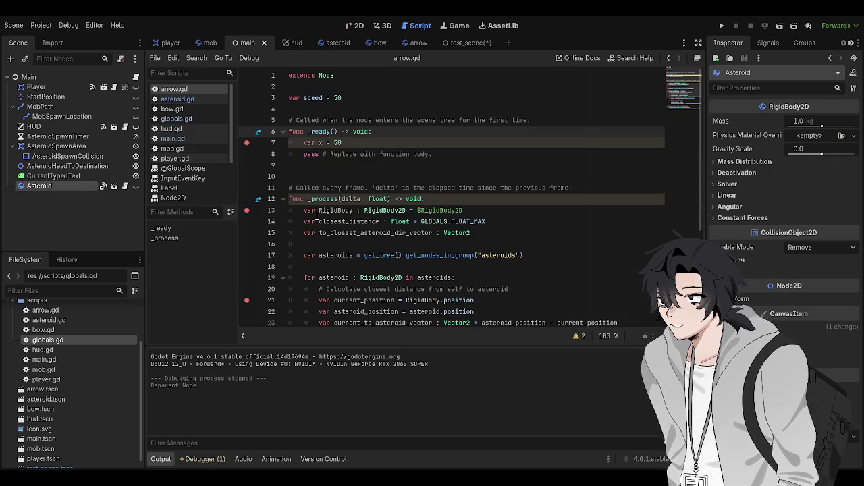
- Uncomment the rng line in asteroid.gd, give it a breakpoint, and save
left_click(177, 98)
scroll(304, 204, "down", 5)
scroll(304, 204, "up", 6)
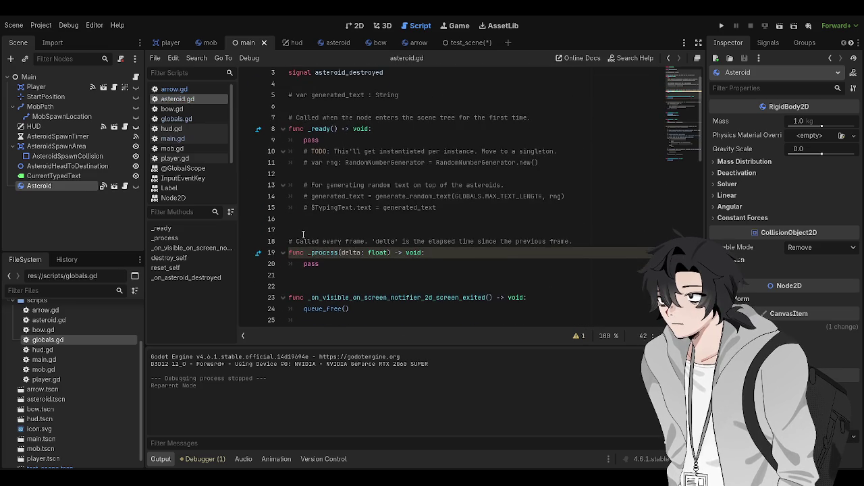
scroll(320, 249, "up", 2)
scroll(258, 140, "down", 1)
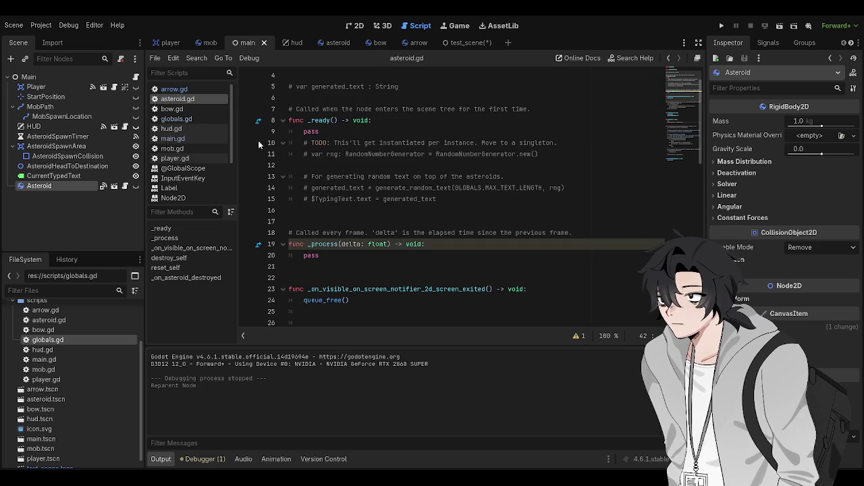
left_click(311, 154)
key("ctrl+k")
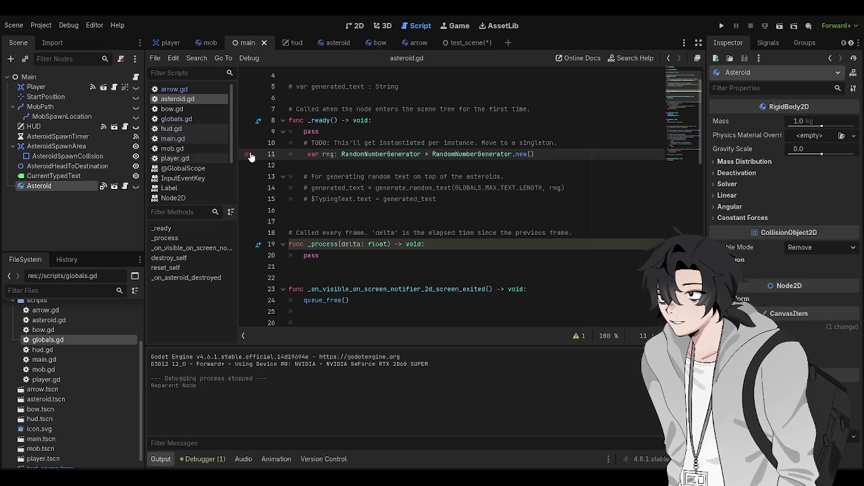
left_click(250, 157)
key("ctrl+s")
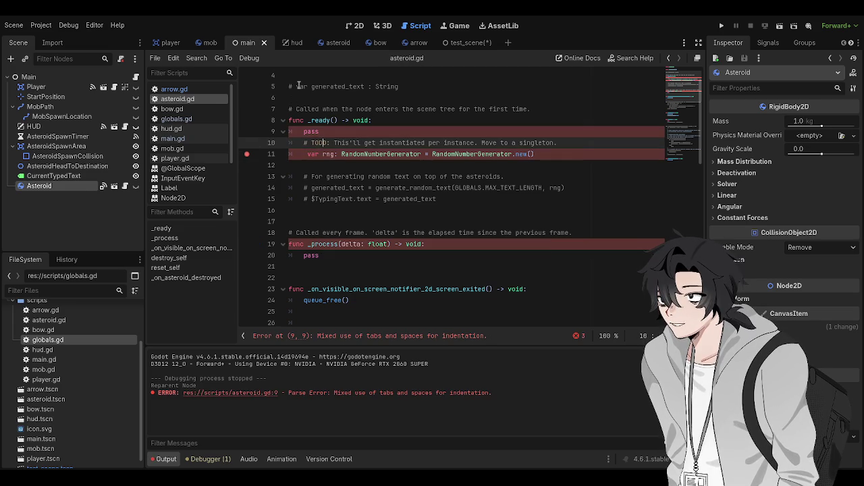
- Re-indent the pass line above as 'pass#' and save asteroid.gd again
left_click(310, 154)
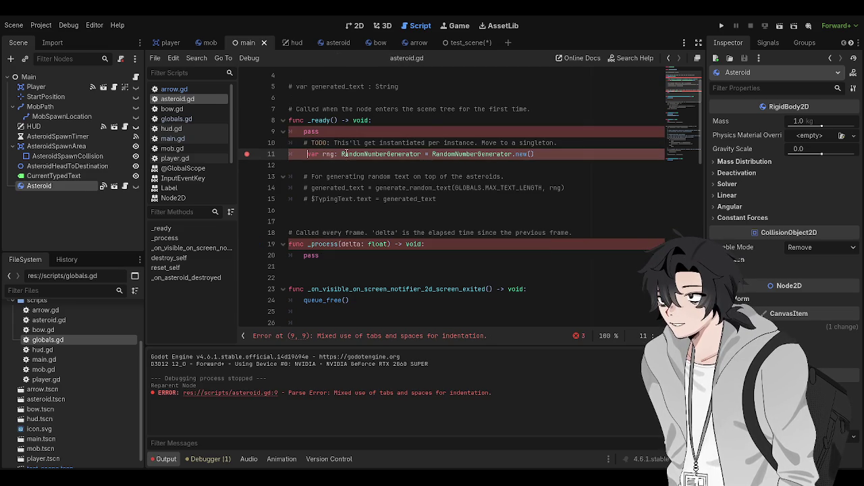
key("Up")
key("Up")
key("BackSpace")
key("BackSpace")
key("BackSpace")
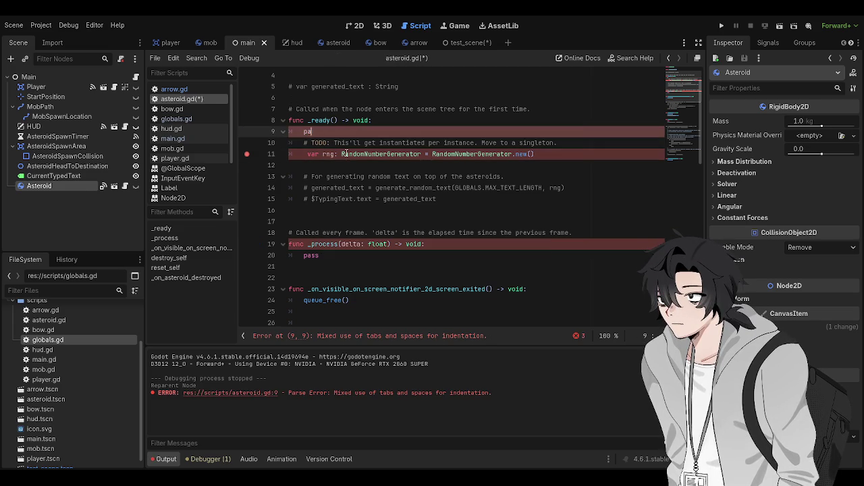
key("Tab")
type("pass")
type("#")
key("ctrl+s")
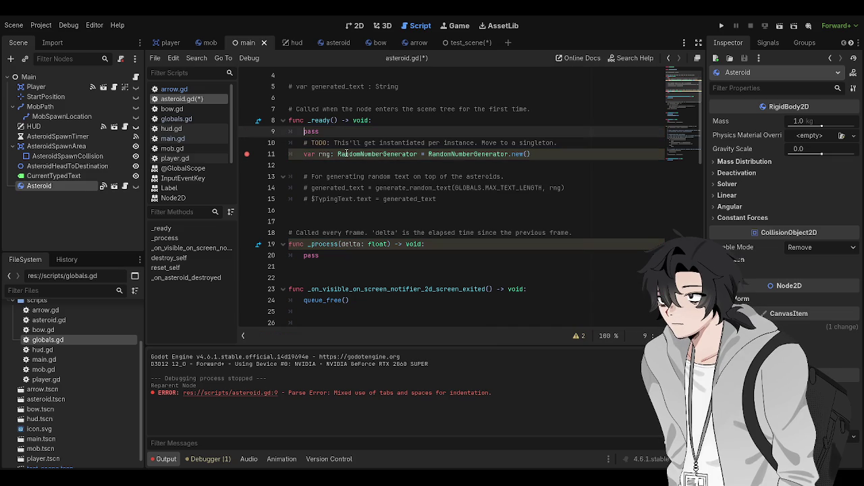
left_click(336, 221)
scroll(349, 215, "up", 2)
left_click(349, 210)
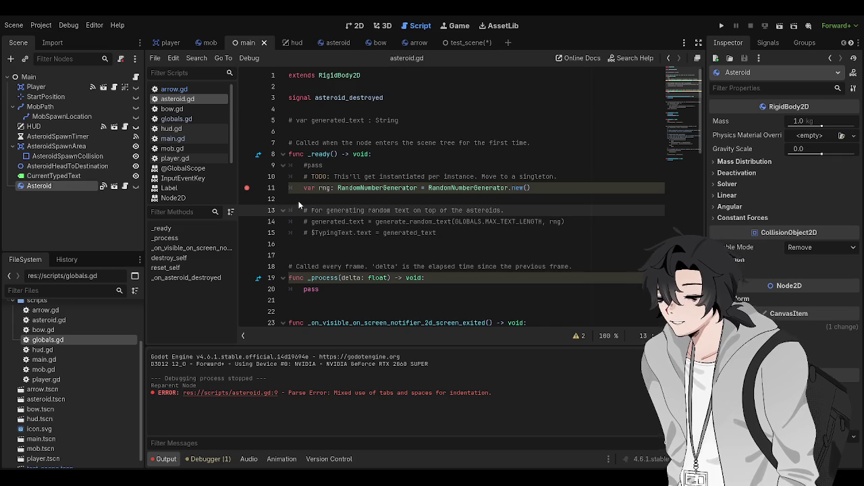
left_click(345, 175)
key("ctrl+s")
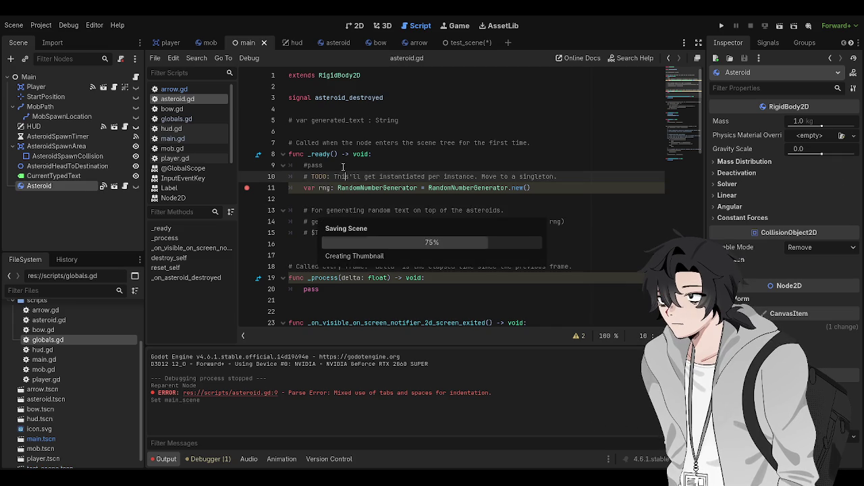
- Run the game to hit the line 11 breakpoint, clear it with F9, and stop debugging
key("F5")
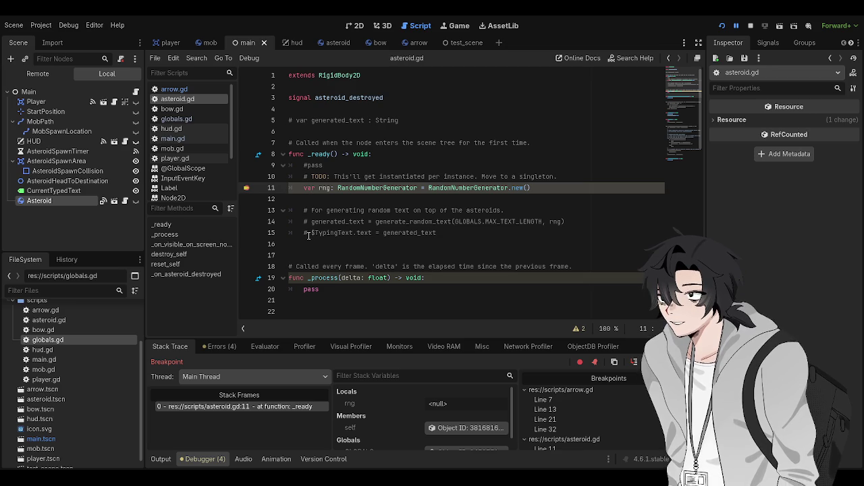
key("F9")
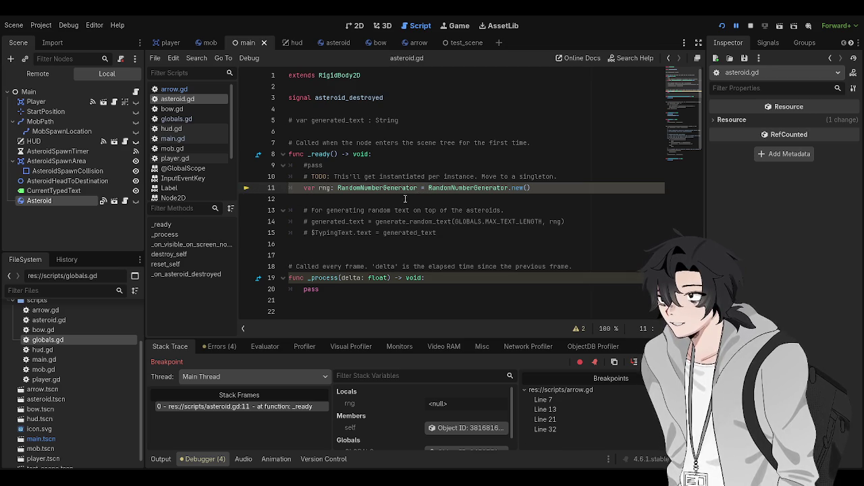
key("F8")
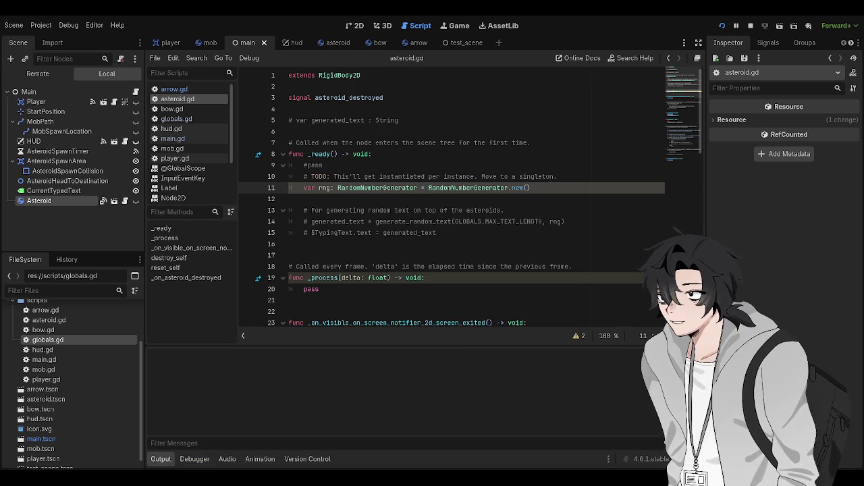
key("F8")
- Set a breakpoint on line 11 again, save and run, then remove it and stop the game
left_click(322, 165)
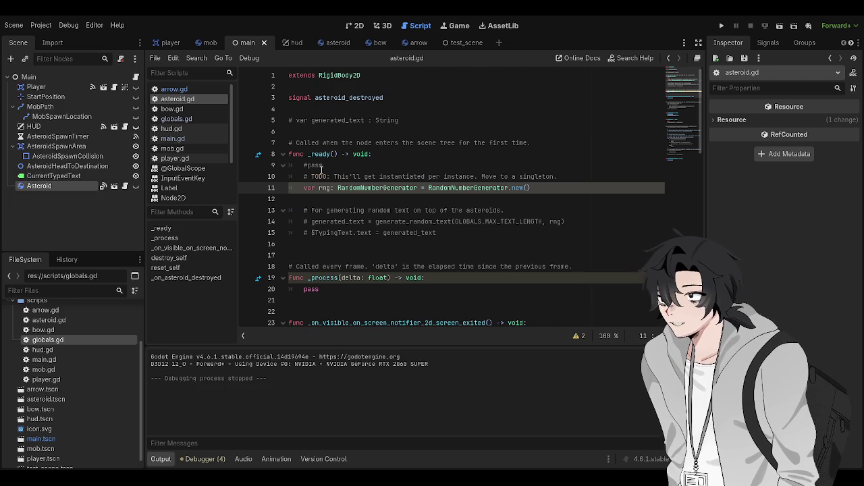
left_click(248, 188)
left_click(407, 143)
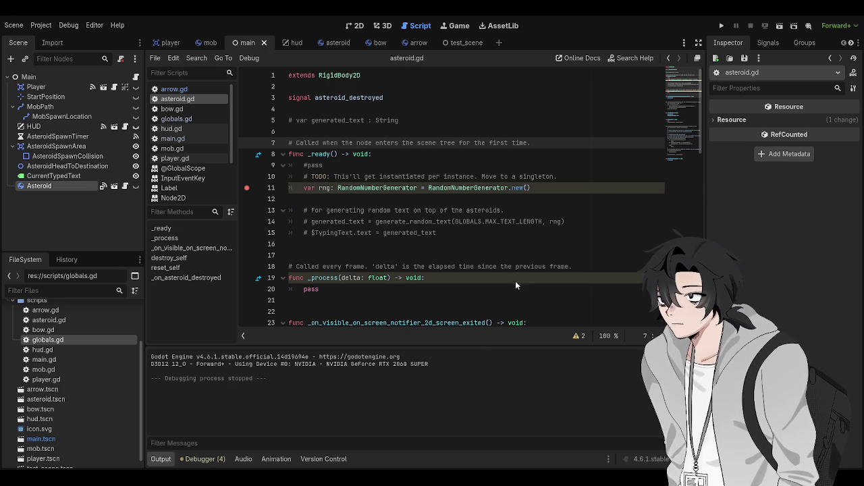
left_click(352, 185)
key("ctrl+s")
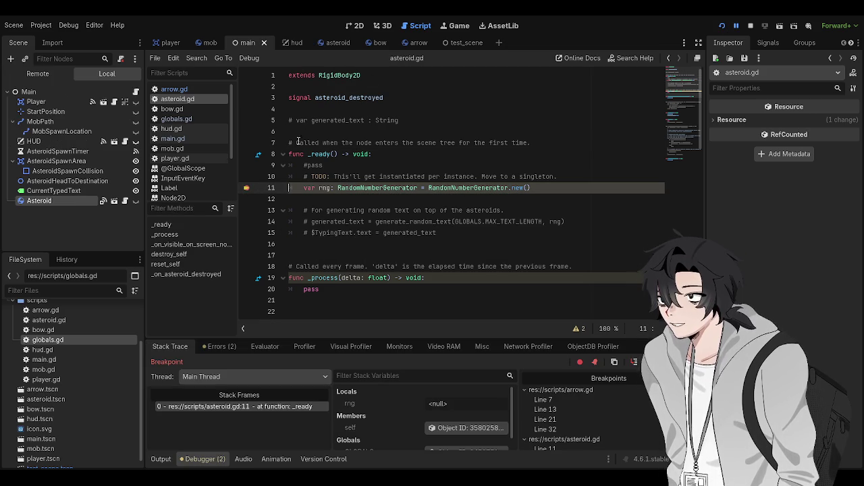
left_click(247, 190)
key("F12")
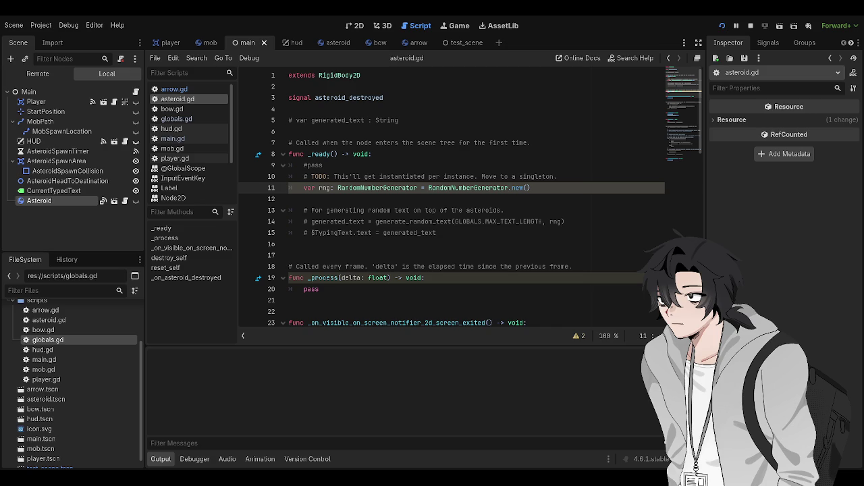
key("F8")
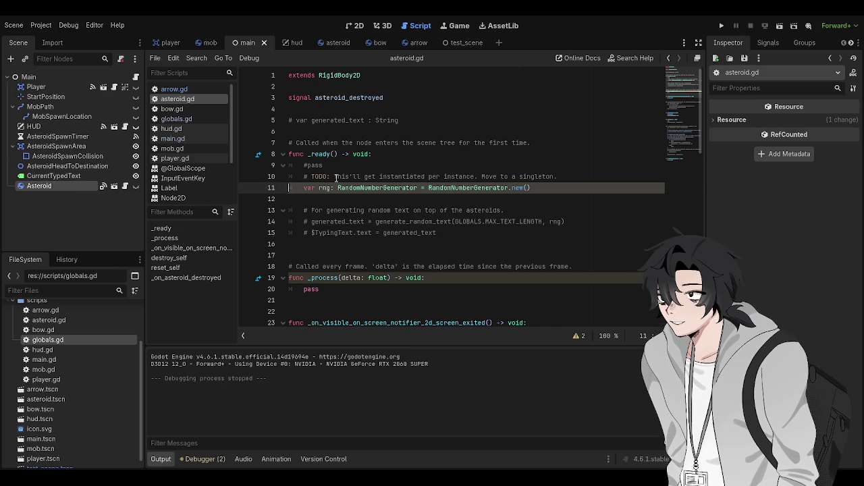
- Comment out the rng line 11 and uncomment pass in _ready, saving each change
key("ctrl+k")
key("ctrl+s")
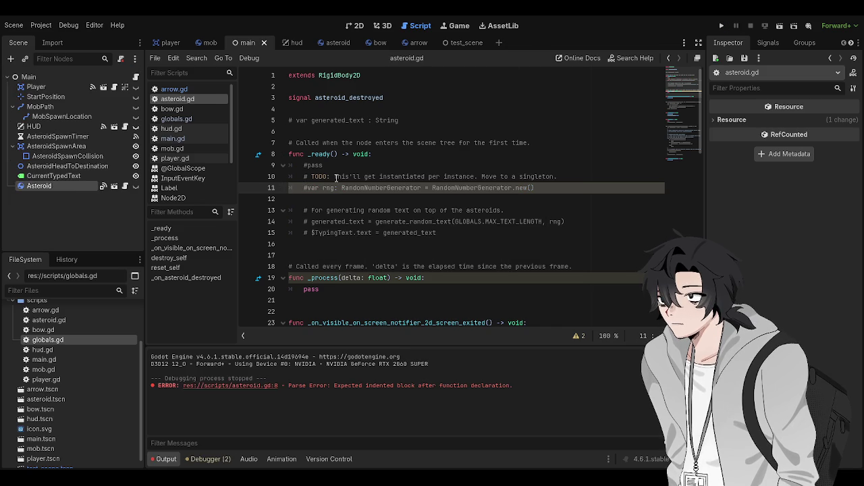
left_click(335, 177)
left_click(357, 154)
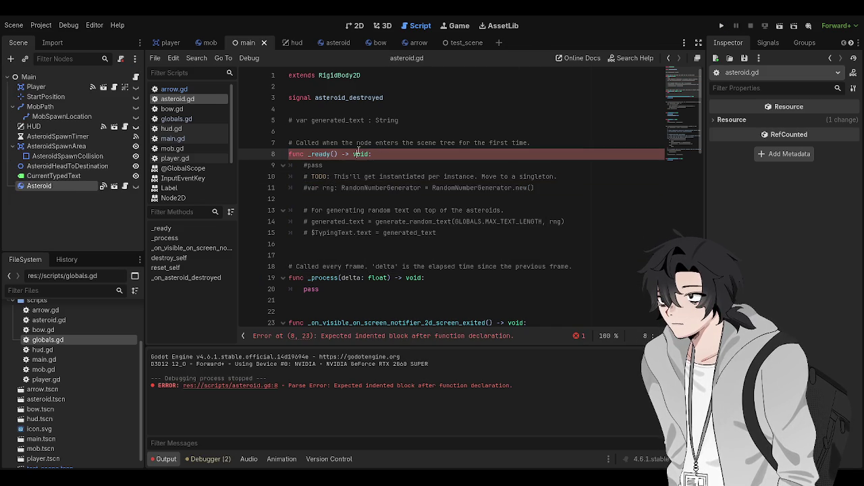
left_click(307, 164)
key("ctrl+k")
key("ctrl+s")
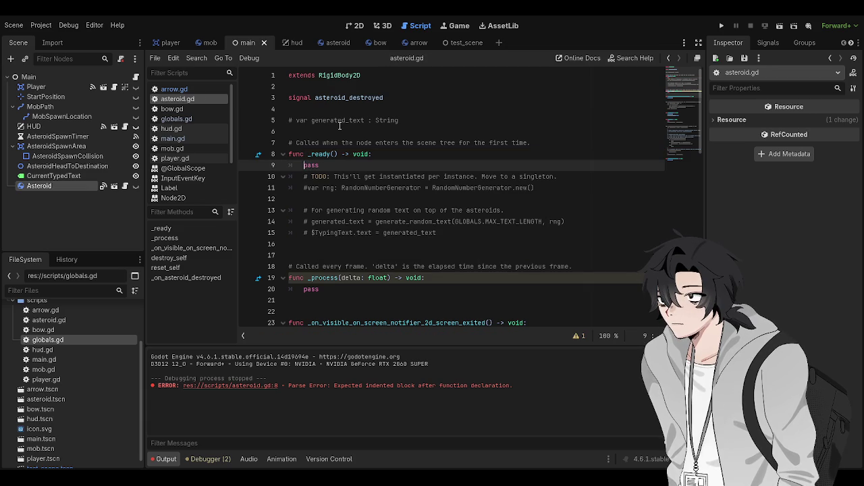
left_click(339, 121)
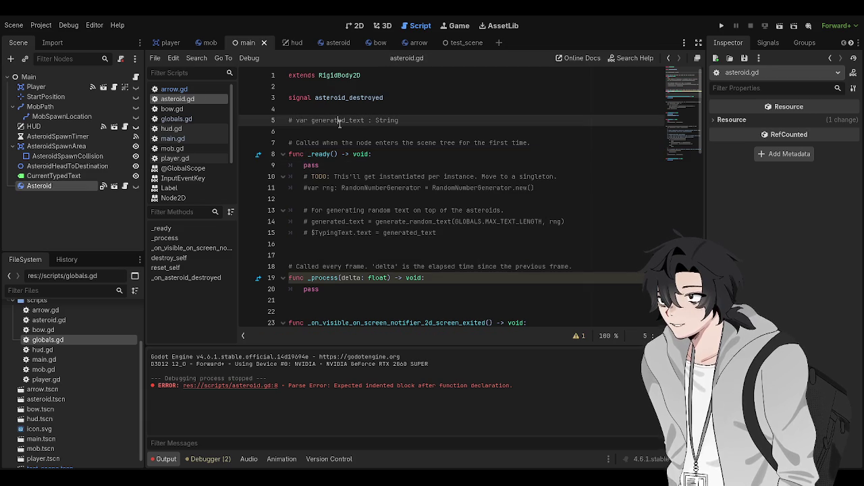
- Save the arrow scene, select arrow.gd, run the project, then return to test_scene
left_click(466, 43)
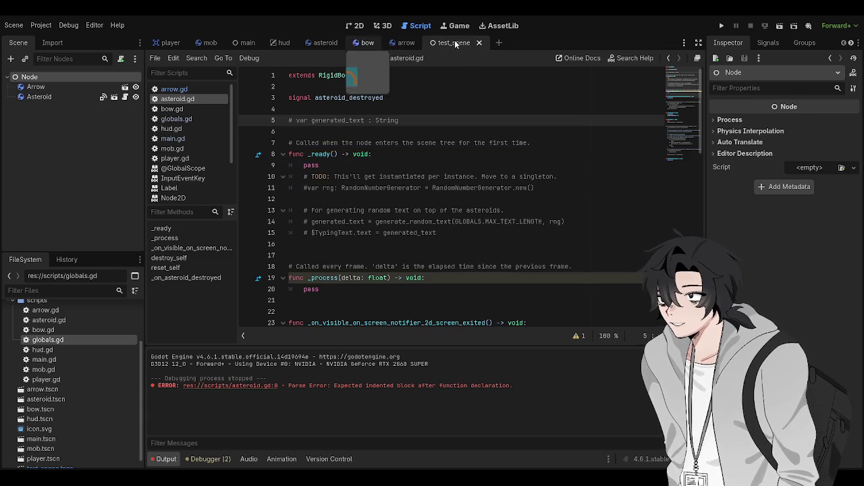
left_click(400, 46)
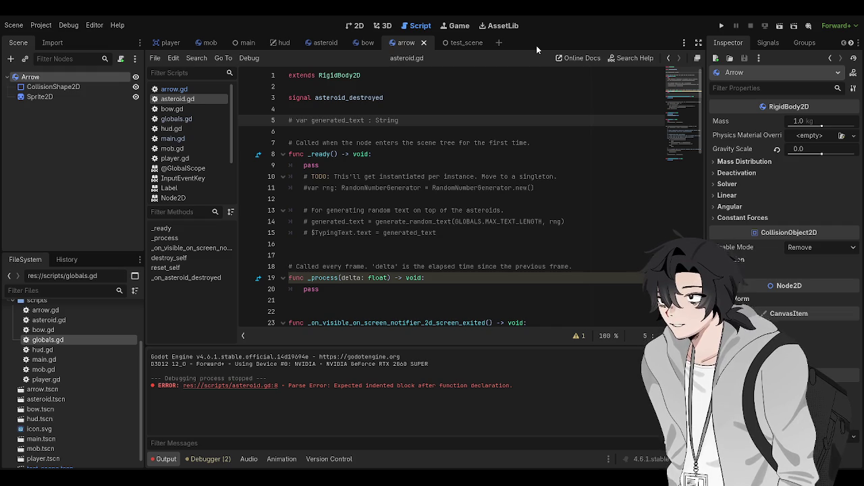
left_click(439, 221)
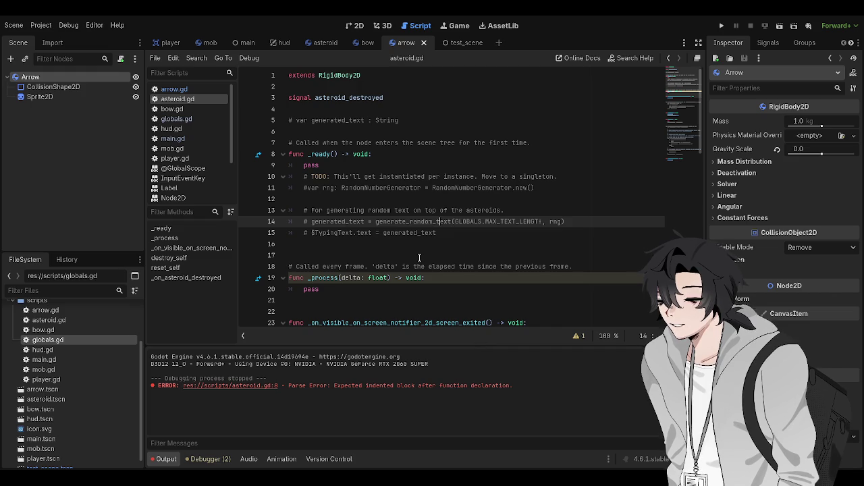
key("ctrl+s")
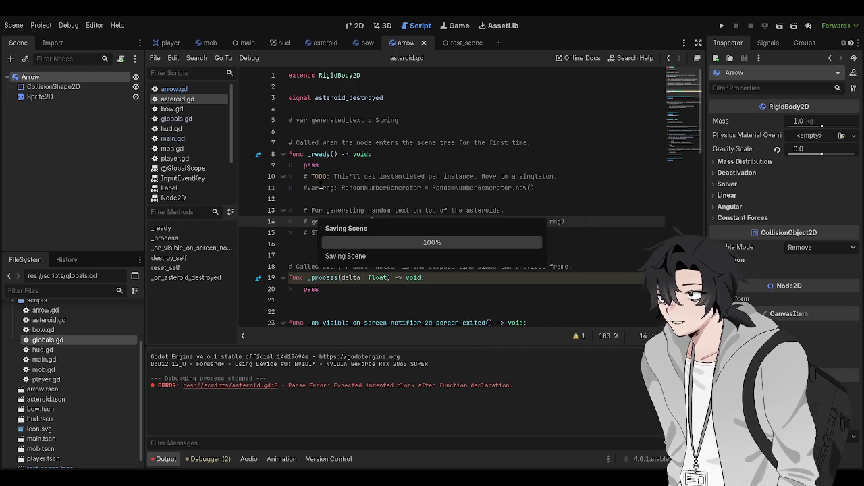
left_click(173, 90)
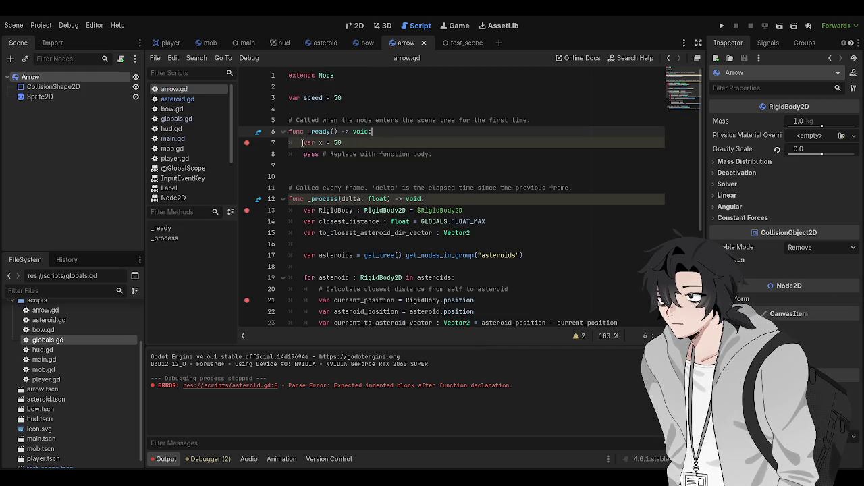
key("F5")
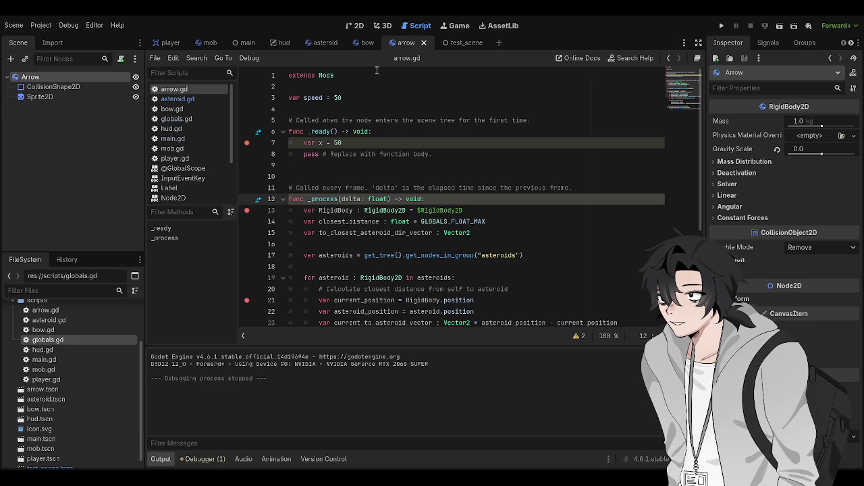
left_click(448, 43)
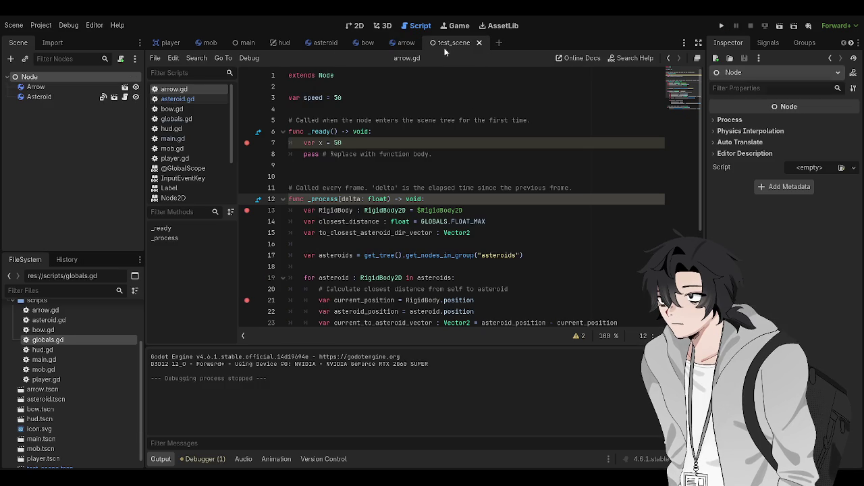
- Delete the Arrow node from test_scene, re-instance Arrow under the root Node, and save
left_click(71, 89)
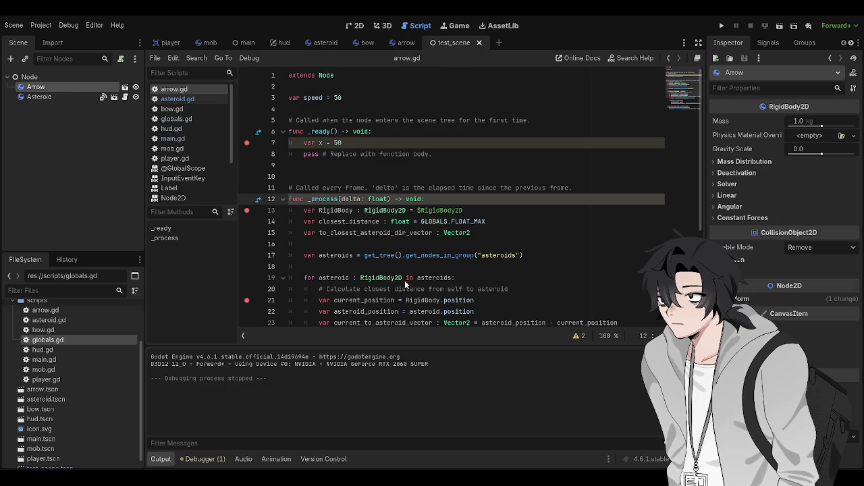
key("Delete")
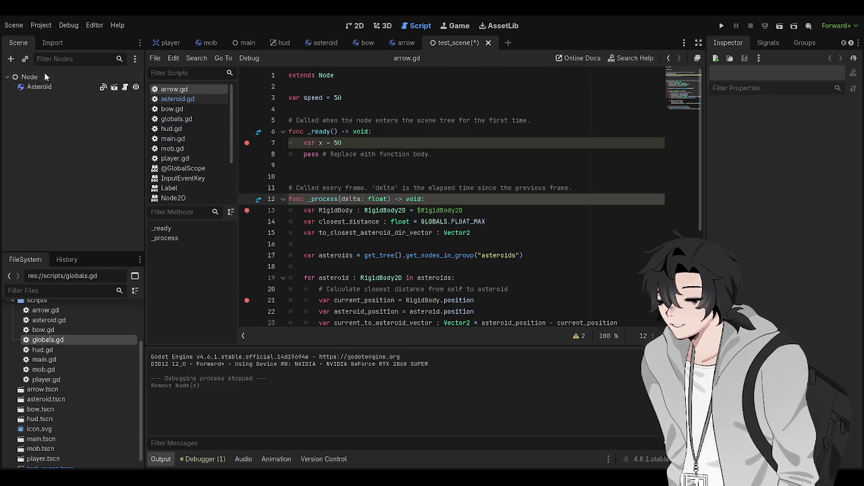
left_click(39, 76)
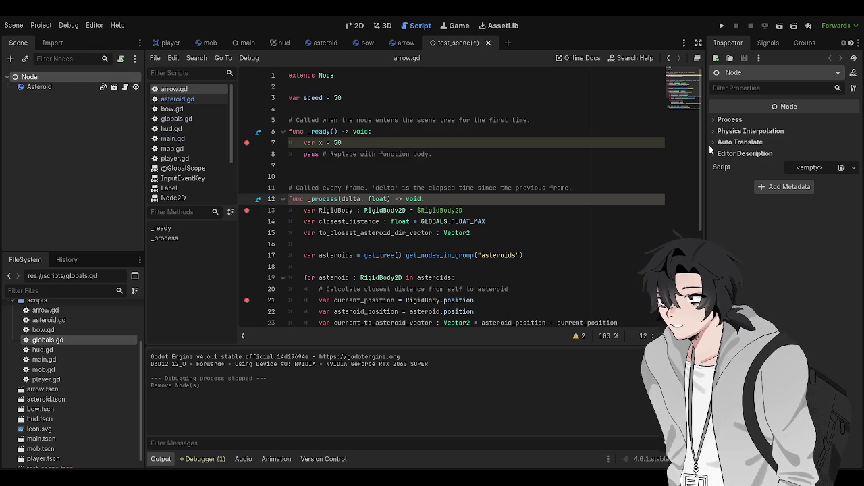
key("ctrl+d")
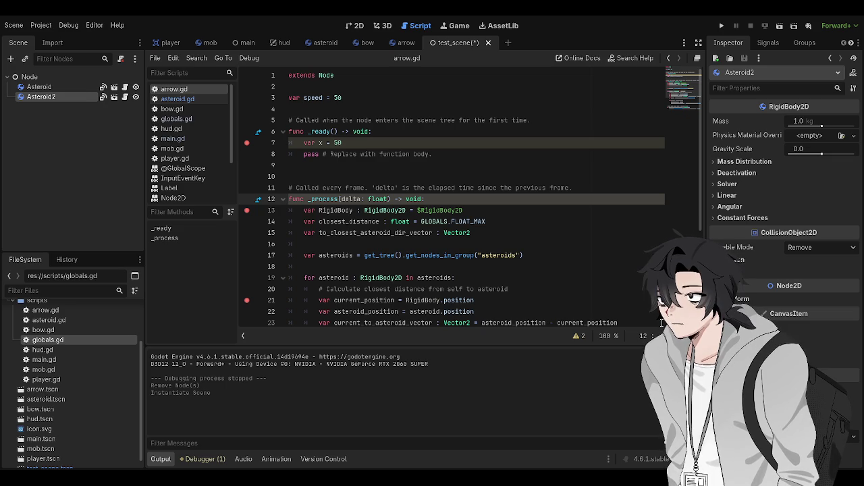
key("ctrl+z")
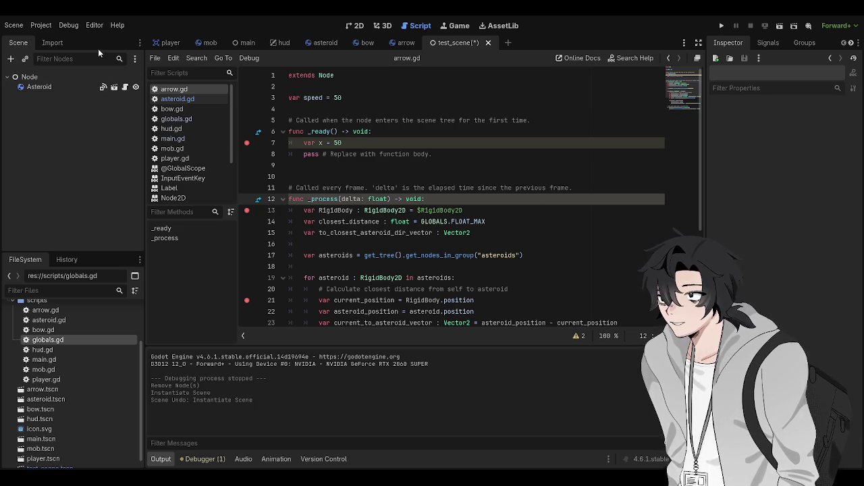
key("ctrl+shift+z")
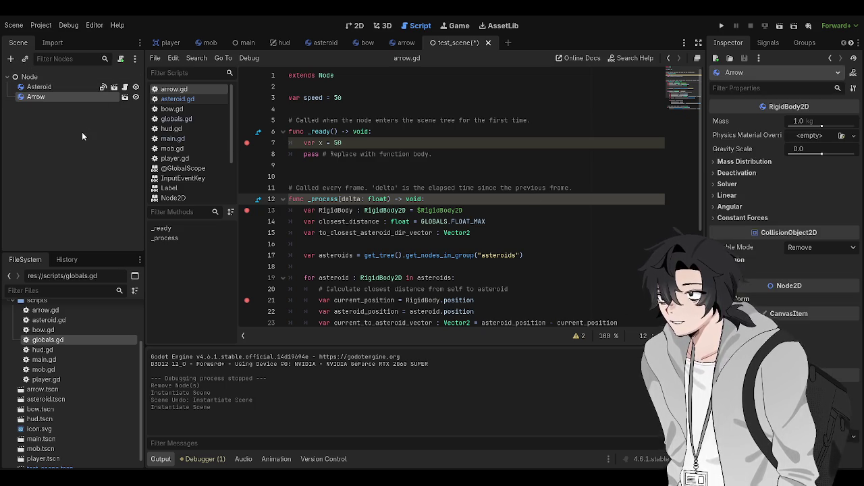
key("ctrl+s")
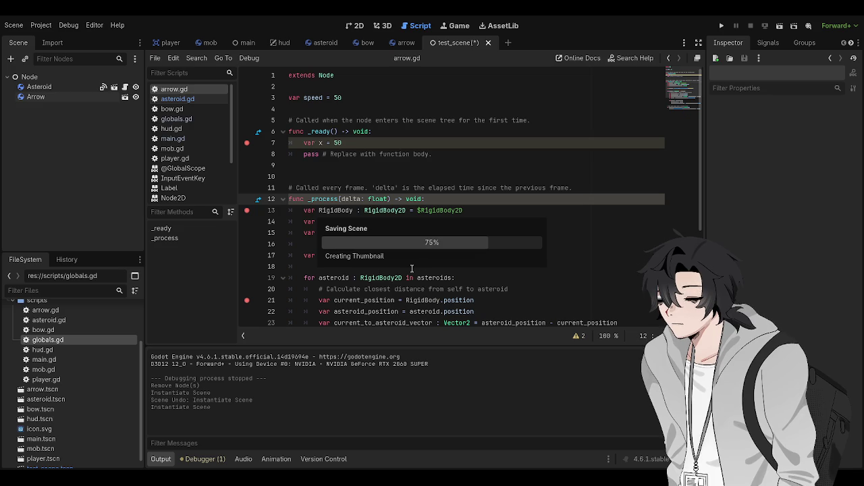
left_click(417, 267)
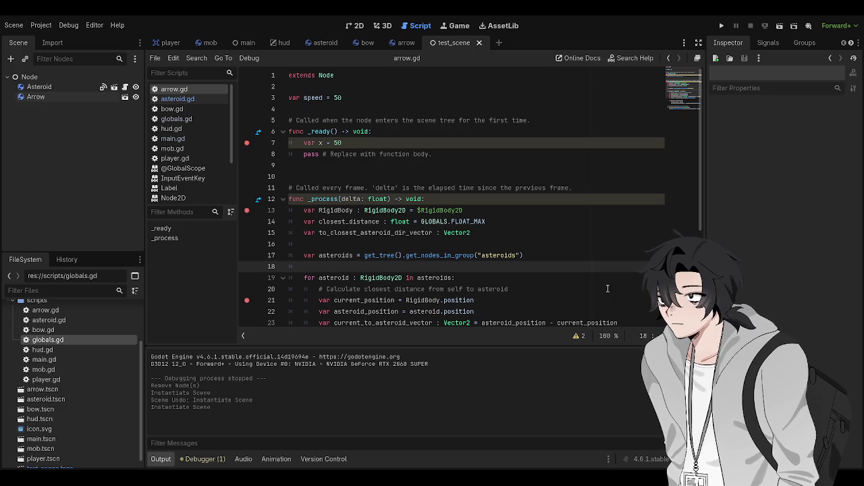
- In the arrow scene, drop arrow.gd from FileSystem onto the Arrow root node and save with Ctrl+S
left_click(398, 46)
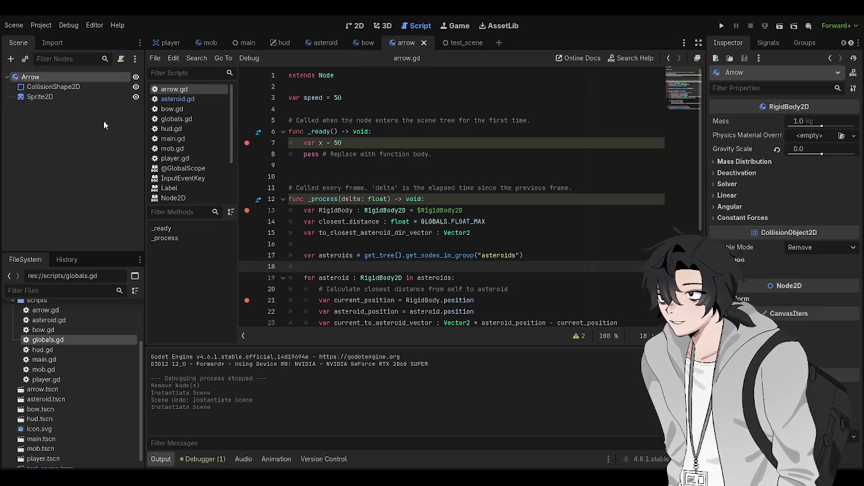
left_click(76, 76)
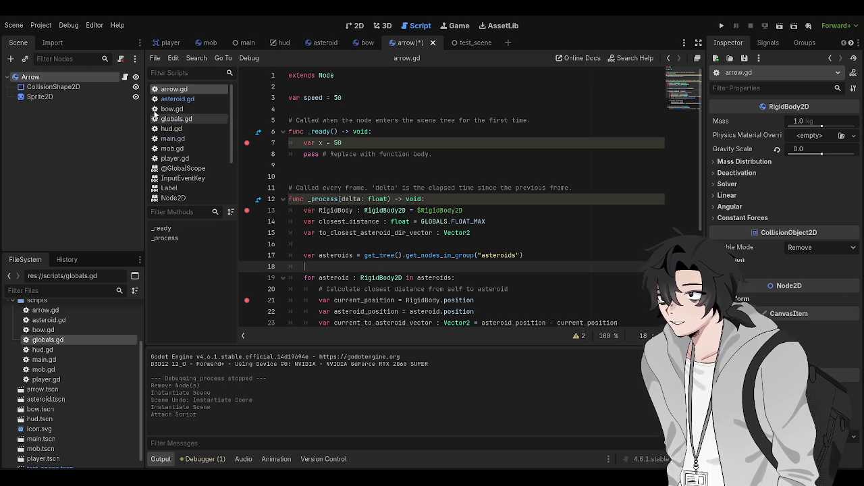
left_click_drag(174, 88, 31, 76)
key("ctrl+s")
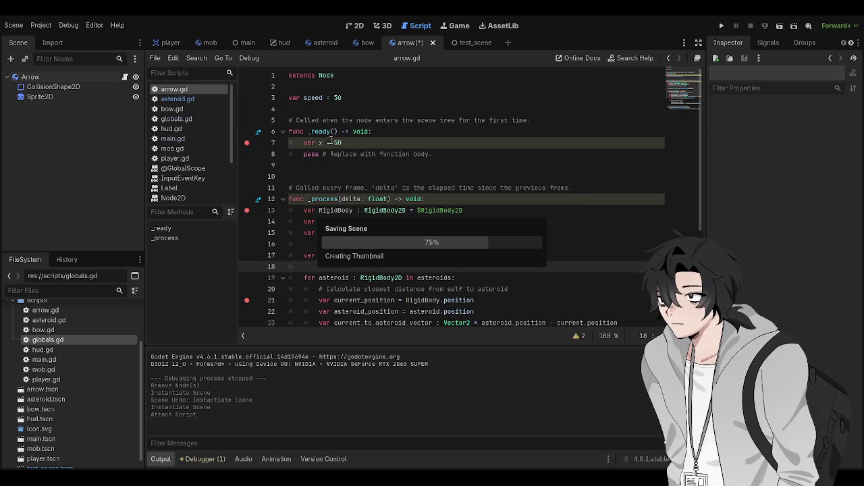
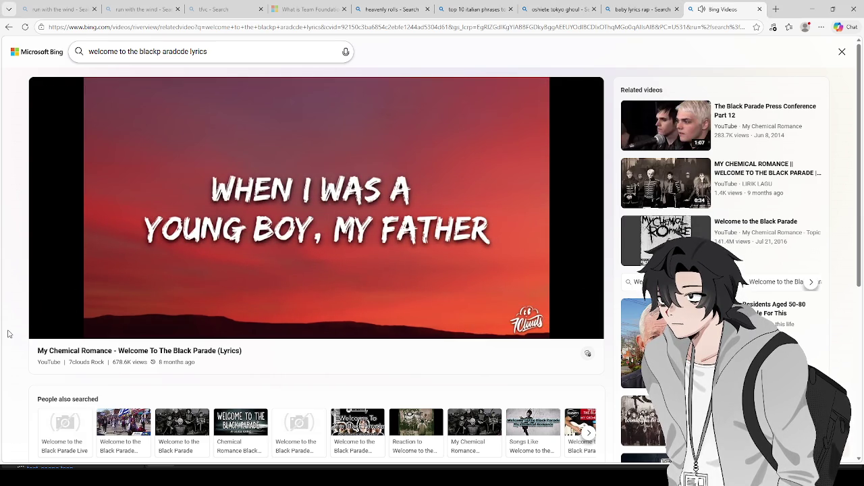
- Skip the Black Parade lyric video ahead to about 1:17 on the progress bar
mouse_move(74, 307)
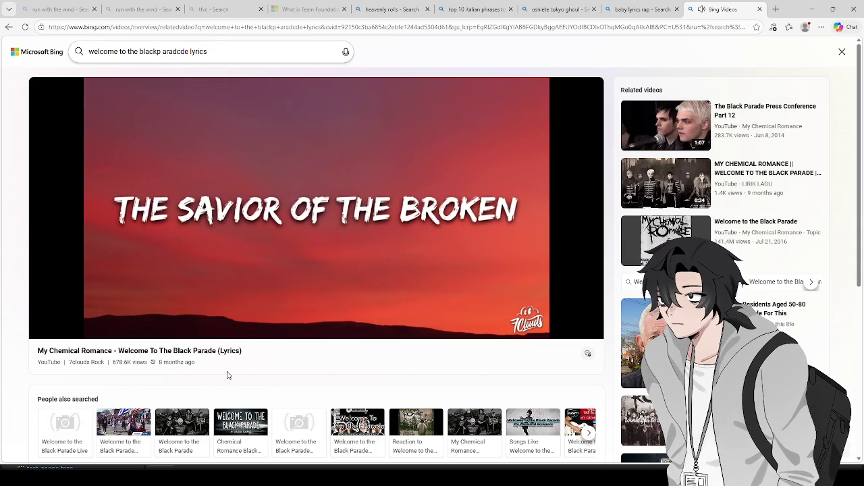
mouse_move(270, 230)
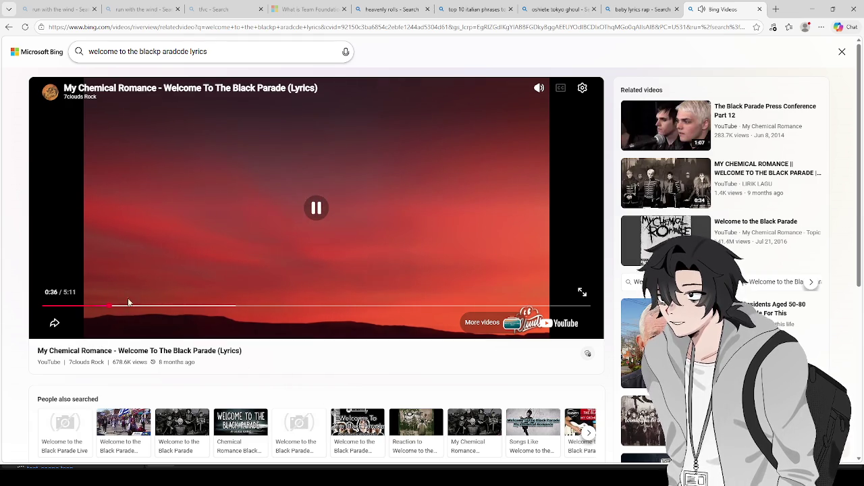
mouse_move(539, 89)
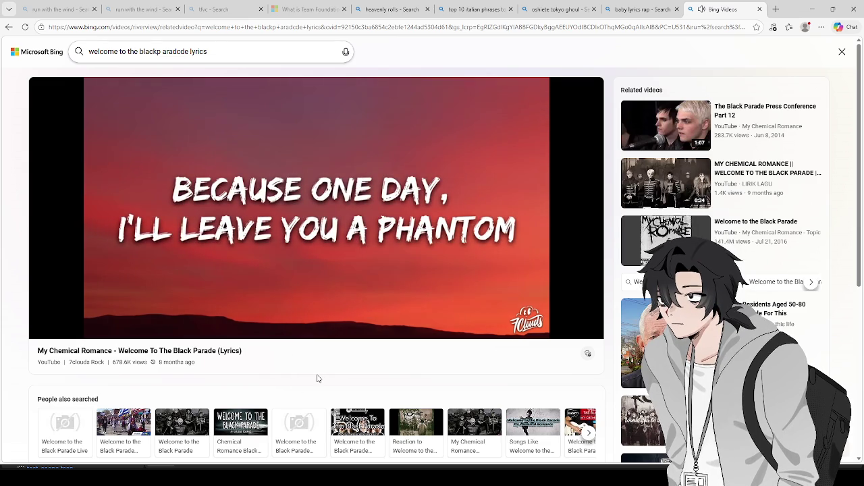
mouse_move(168, 286)
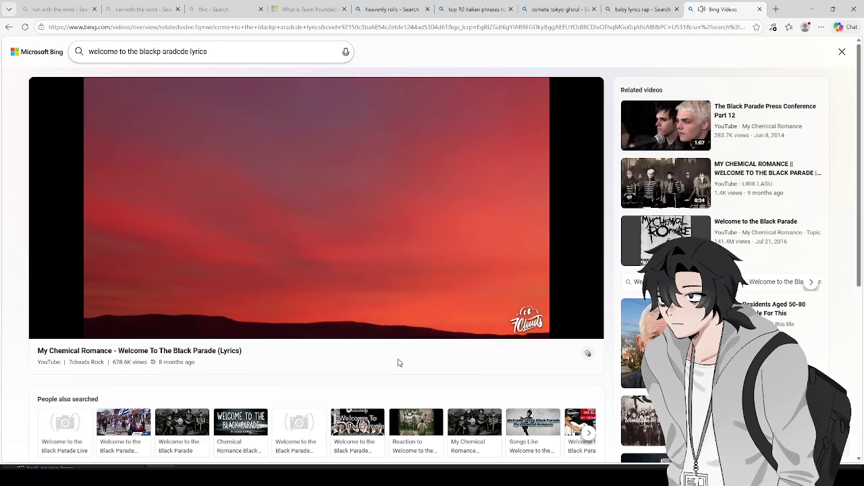
mouse_move(266, 306)
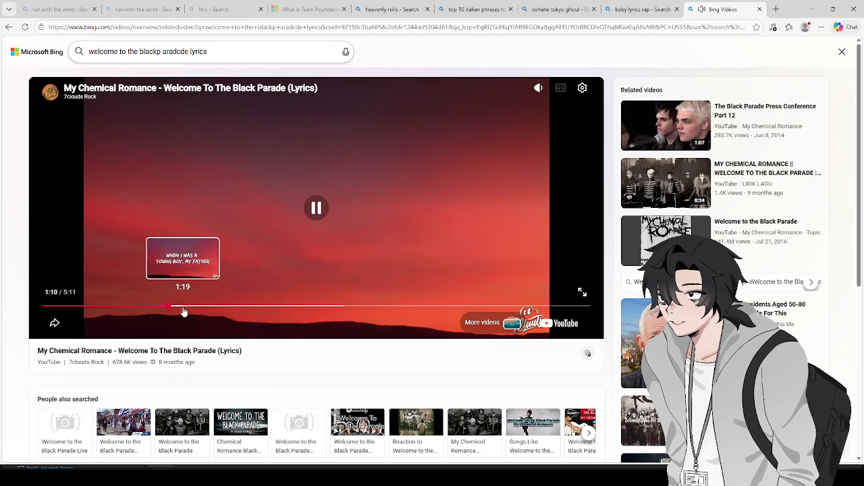
left_click(180, 307)
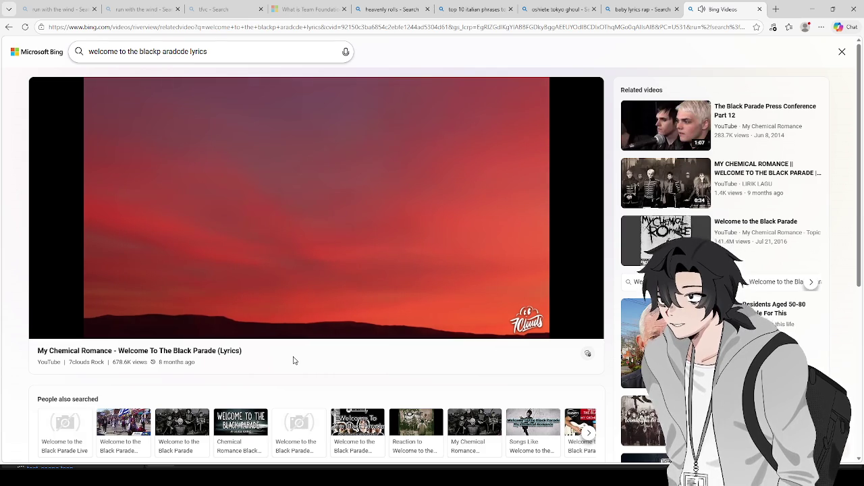
- Pause the lyric video briefly, then resume playback
mouse_move(273, 311)
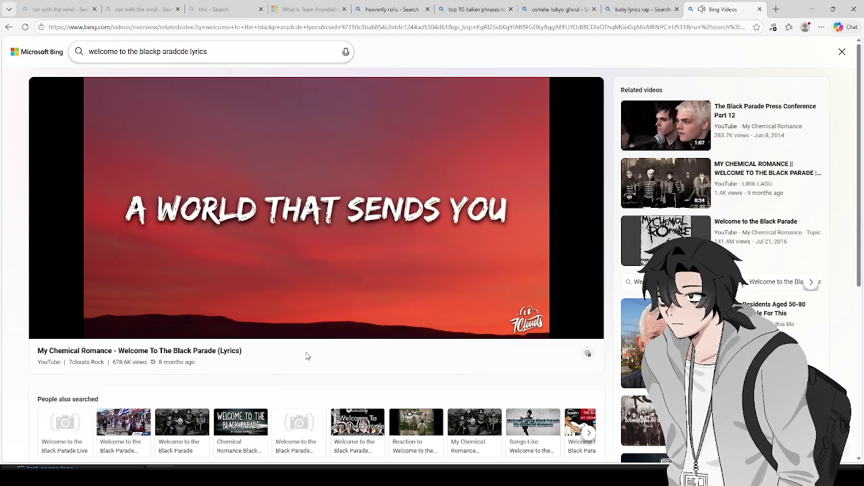
left_click(372, 267)
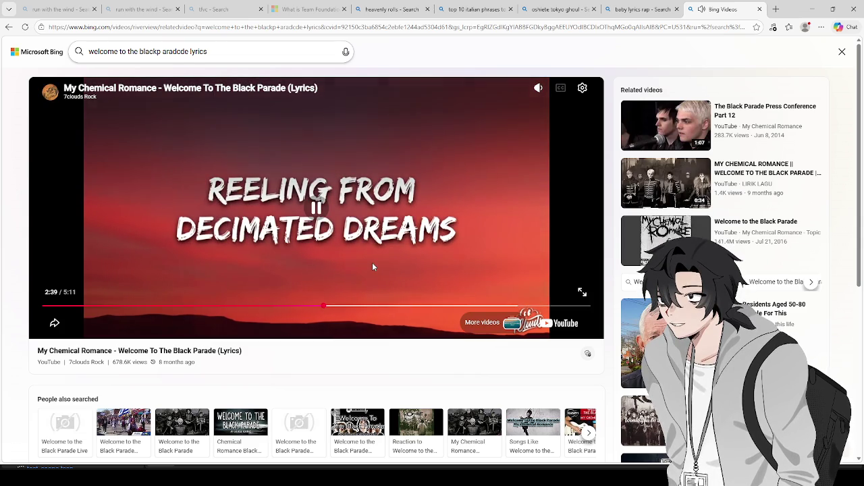
left_click(372, 266)
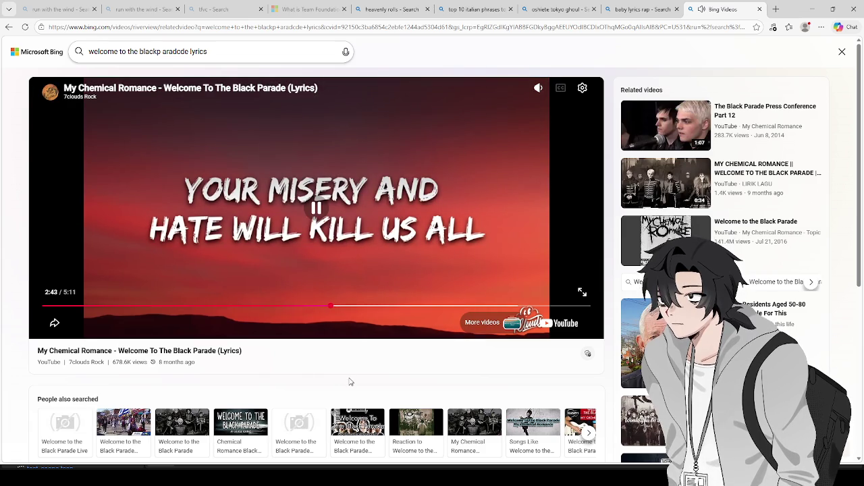